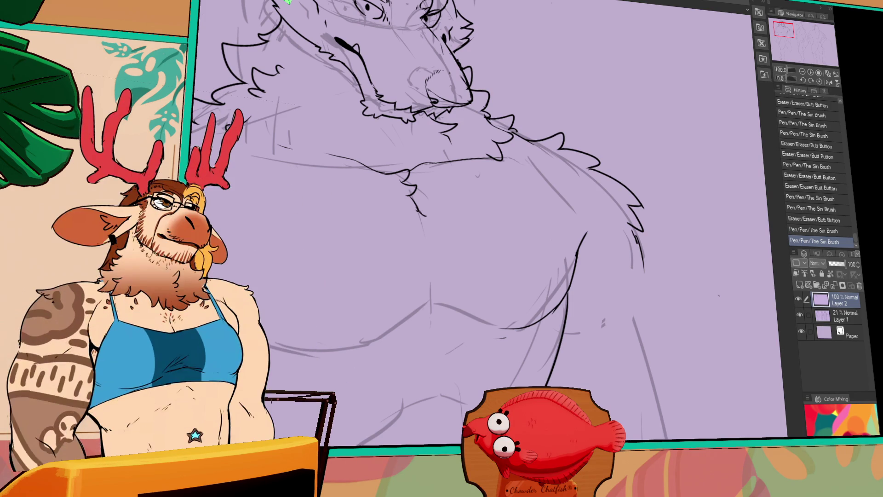
# - Ink the belly line in black, undoing and erasing the trial strokes
pyautogui.moveTo(464, 209); pyautogui.dragTo(478, 184)
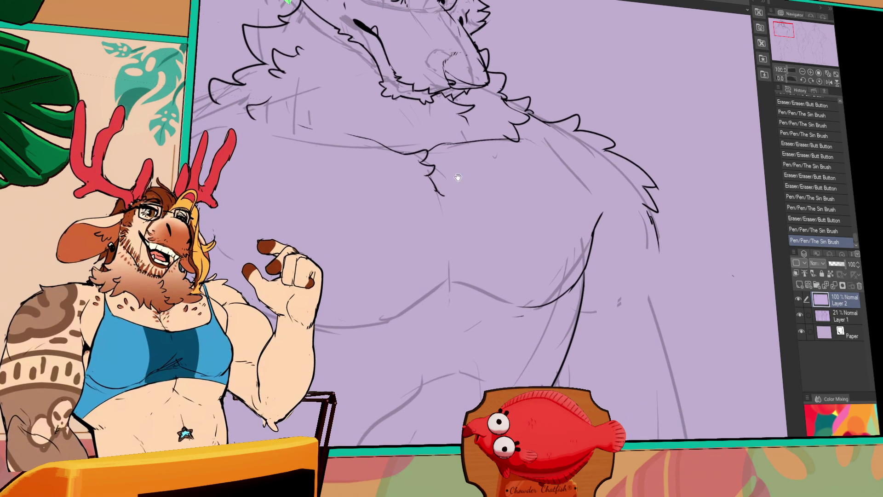
pyautogui.click(479, 178)
pyautogui.hotkey('ctrl', 'z')
pyautogui.moveTo(269, 320); pyautogui.dragTo(403, 328)
pyautogui.hotkey('ctrl', 'z')
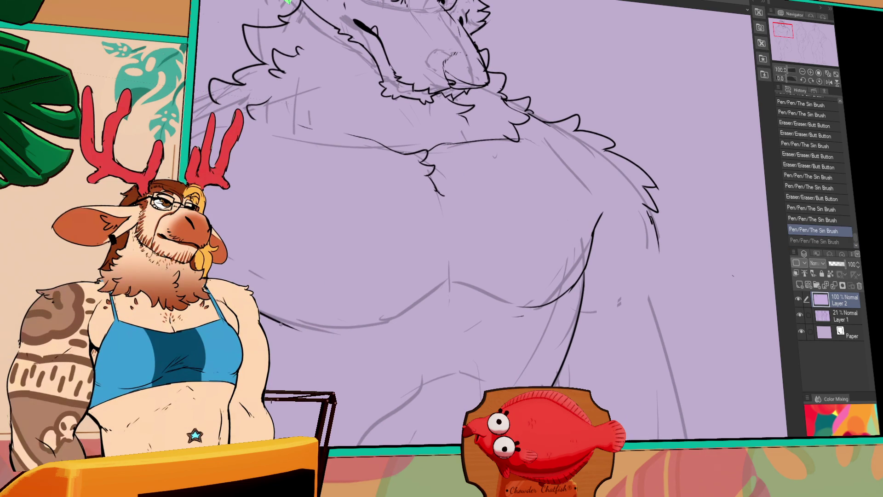
pyautogui.moveTo(340, 220); pyautogui.dragTo(353, 224)
# - Add fur squiggles to the chest and ink the lower-belly line, trimming its end
pyautogui.moveTo(292, 164)
pyautogui.mouseDown()
pyautogui.moveTo(306, 182)
pyautogui.moveTo(354, 174)
pyautogui.mouseUp()
pyautogui.scroll(1, 451, 290)
pyautogui.moveTo(450, 279); pyautogui.dragTo(351, 346)
pyautogui.moveTo(427, 306); pyautogui.dragTo(349, 342)
pyautogui.hotkey('ctrl', 'z')
pyautogui.moveTo(272, 341); pyautogui.dragTo(396, 327)
# - Darken the right belly contour with short strokes and erase stray linework
pyautogui.moveTo(604, 246); pyautogui.dragTo(581, 276)
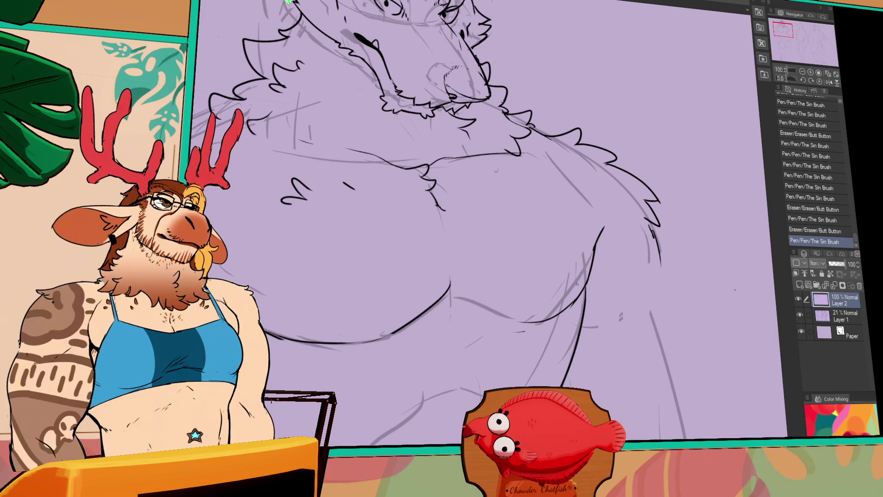
pyautogui.moveTo(455, 275); pyautogui.dragTo(472, 299)
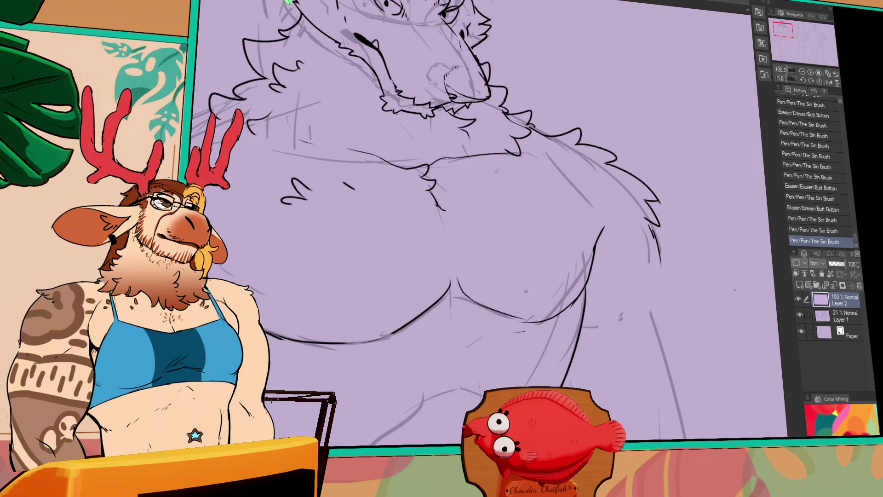
pyautogui.moveTo(612, 194); pyautogui.dragTo(598, 231)
pyautogui.moveTo(592, 263)
pyautogui.mouseDown()
pyautogui.moveTo(608, 219)
pyautogui.moveTo(649, 225)
pyautogui.moveTo(662, 281)
pyautogui.mouseUp()
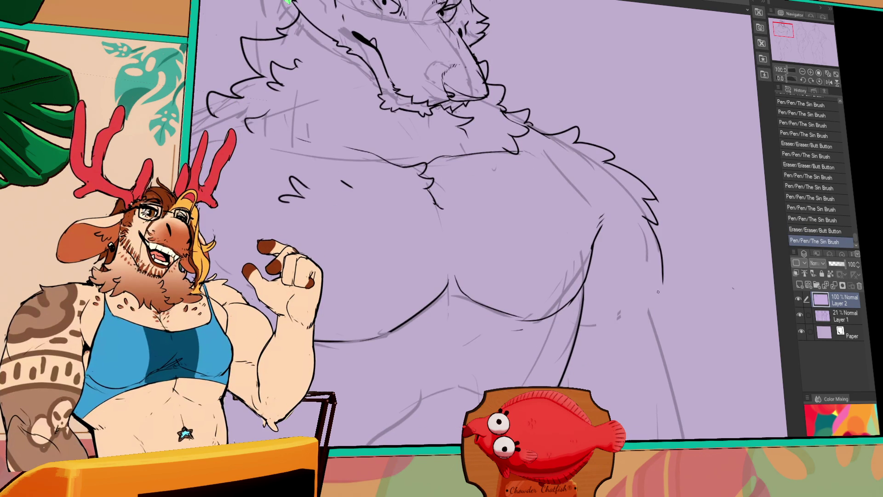
pyautogui.moveTo(456, 274); pyautogui.dragTo(643, 329)
pyautogui.moveTo(317, 232); pyautogui.dragTo(400, 174)
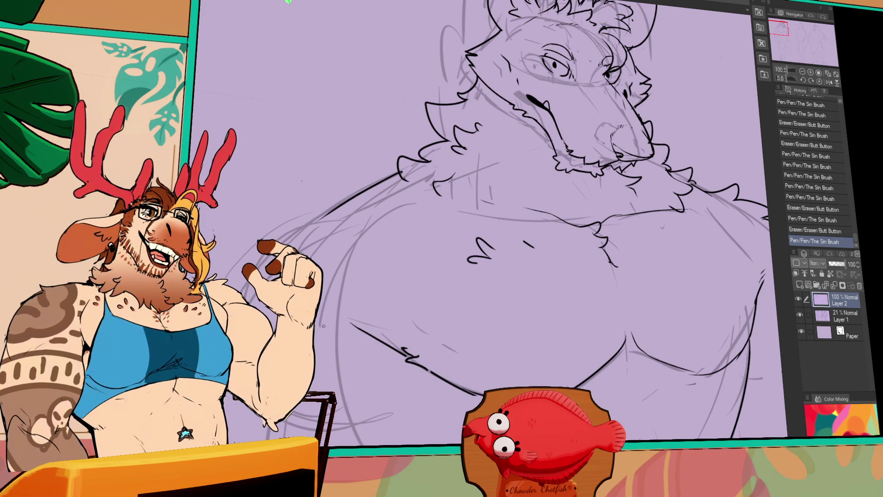
pyautogui.hotkey('ctrl', '-')
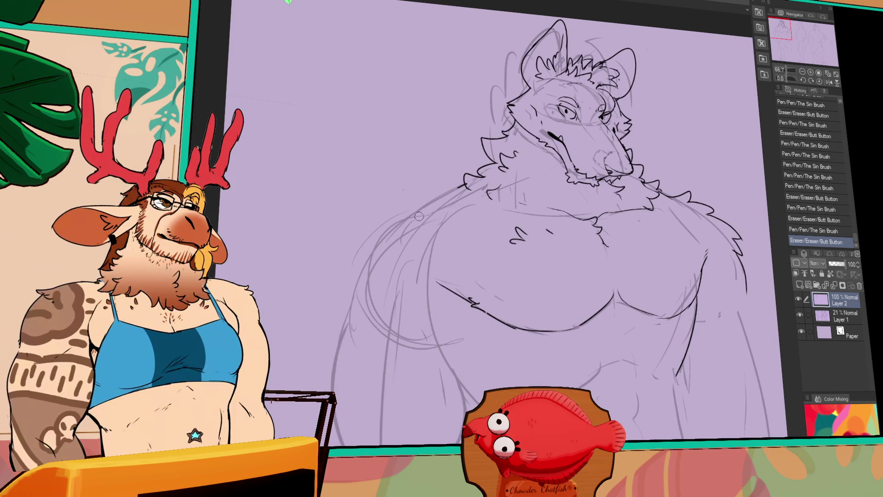
# - Redraw the left shoulder stroke, comparing it with and without the new line
pyautogui.moveTo(460, 189)
pyautogui.mouseDown()
pyautogui.moveTo(414, 211)
pyautogui.moveTo(450, 181)
pyautogui.mouseUp()
pyautogui.moveTo(421, 209)
pyautogui.mouseDown()
pyautogui.moveTo(410, 217)
pyautogui.moveTo(428, 203)
pyautogui.moveTo(393, 220)
pyautogui.moveTo(427, 204)
pyautogui.moveTo(405, 227)
pyautogui.moveTo(414, 207)
pyautogui.moveTo(372, 234)
pyautogui.mouseUp()
pyautogui.hotkey('ctrl', 'z')
pyautogui.hotkey('ctrl', 'y')
pyautogui.hotkey('ctrl', 'z')
pyautogui.hotkey('ctrl', 'y')
pyautogui.hotkey('ctrl', 'z')
pyautogui.hotkey('ctrl', 'y')
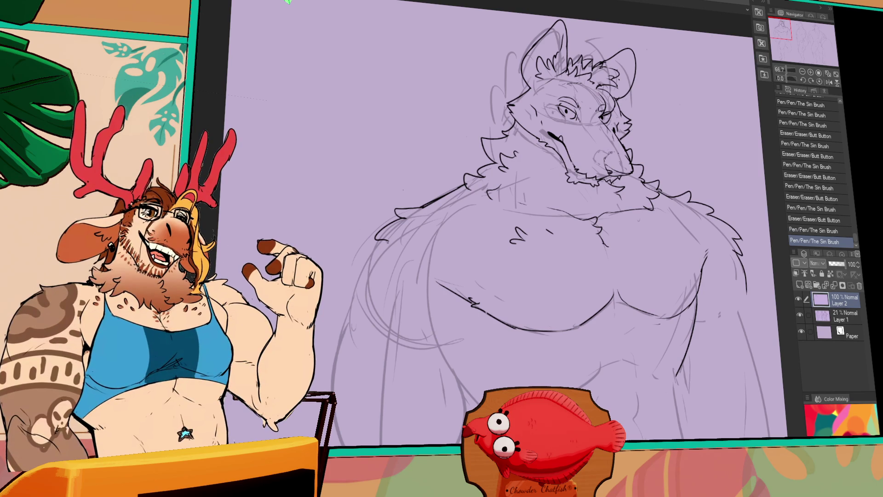
pyautogui.moveTo(389, 235)
pyautogui.mouseDown()
pyautogui.moveTo(360, 246)
pyautogui.moveTo(357, 264)
pyautogui.mouseUp()
pyautogui.hotkey('ctrl', 'z')
# - Erase the dark shoulder line and nearby stray linework
pyautogui.scroll(2, 487, 230)
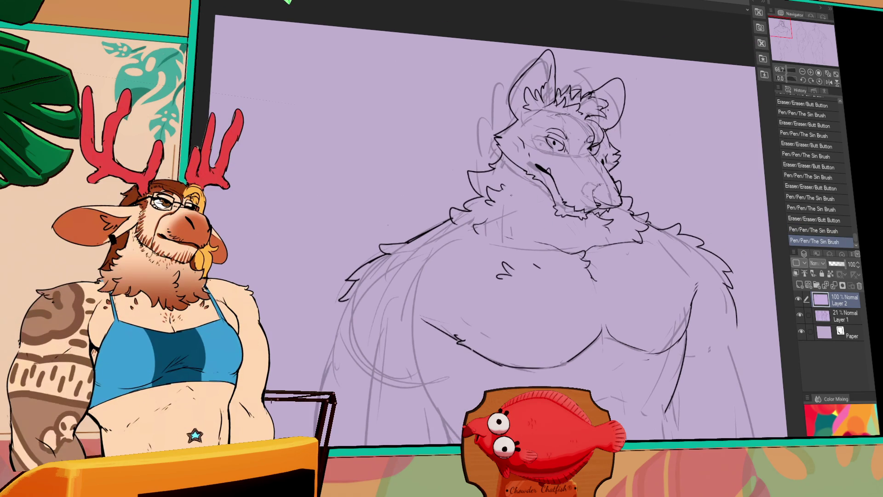
pyautogui.scroll(-1, 487, 230)
pyautogui.moveTo(454, 225); pyautogui.dragTo(407, 251)
pyautogui.scroll(-3, 338, 278)
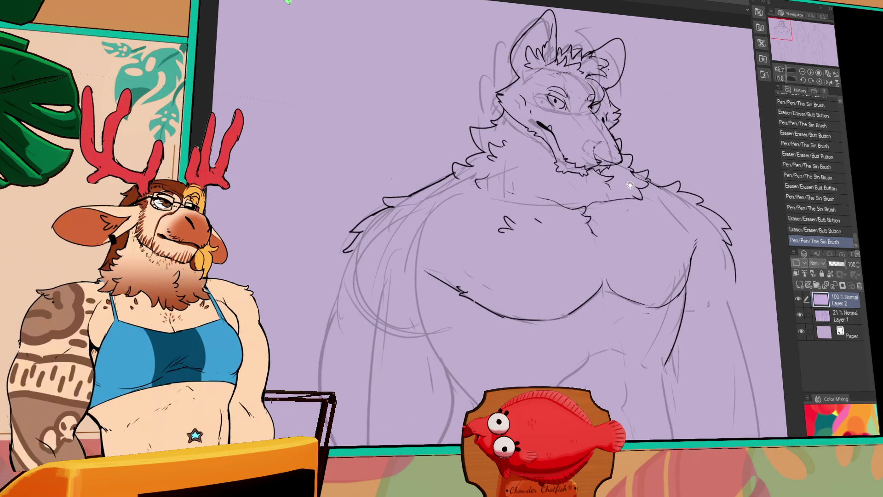
pyautogui.moveTo(348, 258)
pyautogui.mouseDown()
pyautogui.moveTo(337, 255)
pyautogui.moveTo(352, 267)
pyautogui.moveTo(351, 291)
pyautogui.mouseUp()
pyautogui.hotkey('ctrl', 'z')
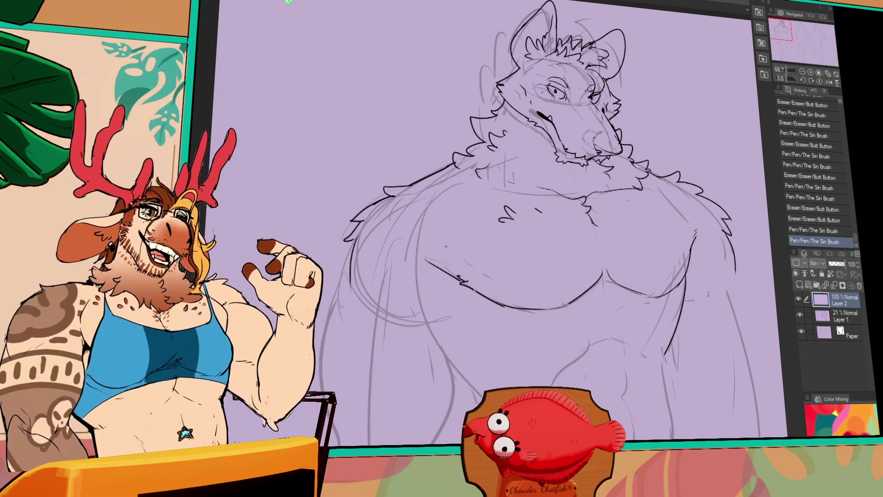
# - Ink the outer contour of the left arm, retrying the stroke several times
pyautogui.moveTo(354, 243)
pyautogui.mouseDown()
pyautogui.moveTo(354, 292)
pyautogui.moveTo(352, 276)
pyautogui.moveTo(322, 390)
pyautogui.mouseUp()
pyautogui.hotkey('ctrl', 'z')
pyautogui.hotkey('ctrl', 'z')
pyautogui.hotkey('ctrl', 'z')
pyautogui.moveTo(352, 258)
pyautogui.mouseDown()
pyautogui.moveTo(329, 414)
pyautogui.moveTo(322, 389)
pyautogui.mouseUp()
pyautogui.hotkey('ctrl', 'z')
pyautogui.moveTo(352, 251)
pyautogui.mouseDown()
pyautogui.moveTo(321, 322)
pyautogui.moveTo(323, 367)
pyautogui.mouseUp()
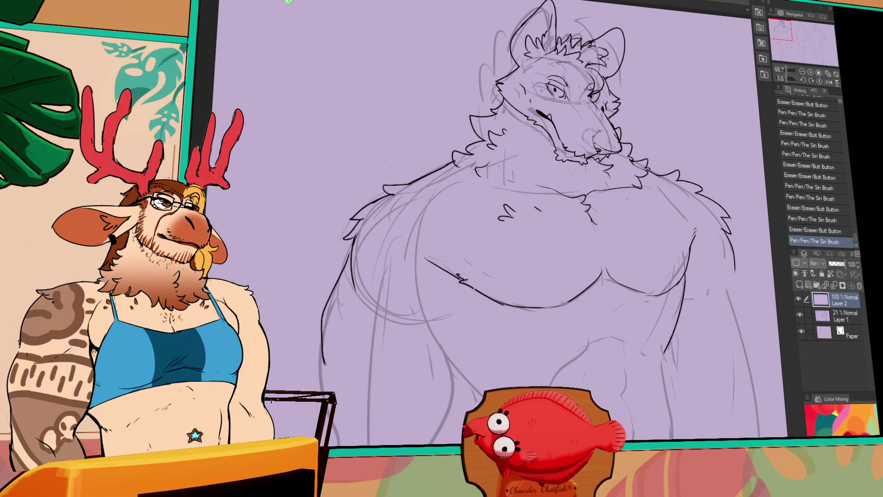
# - Ink vertical lines down the outer arm and lower side, retrying with undo and redo
pyautogui.scroll(-3, 483, 230)
pyautogui.hotkey('ctrl', 'z')
pyautogui.moveTo(318, 245)
pyautogui.mouseDown()
pyautogui.moveTo(306, 290)
pyautogui.moveTo(310, 342)
pyautogui.mouseUp()
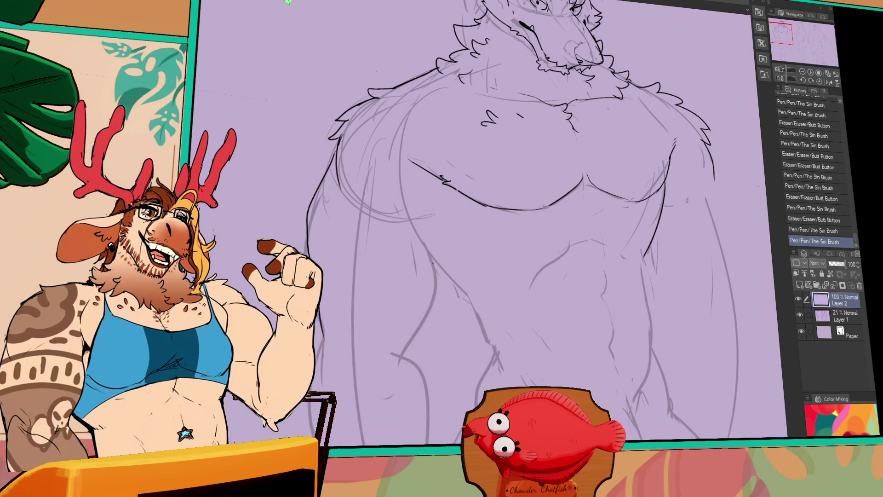
pyautogui.hotkey('ctrl', 'z')
pyautogui.moveTo(424, 238)
pyautogui.mouseDown()
pyautogui.moveTo(433, 324)
pyautogui.moveTo(400, 364)
pyautogui.mouseUp()
pyautogui.hotkey('ctrl', 'z')
pyautogui.hotkey('ctrl', 'z')
pyautogui.moveTo(431, 309); pyautogui.dragTo(401, 365)
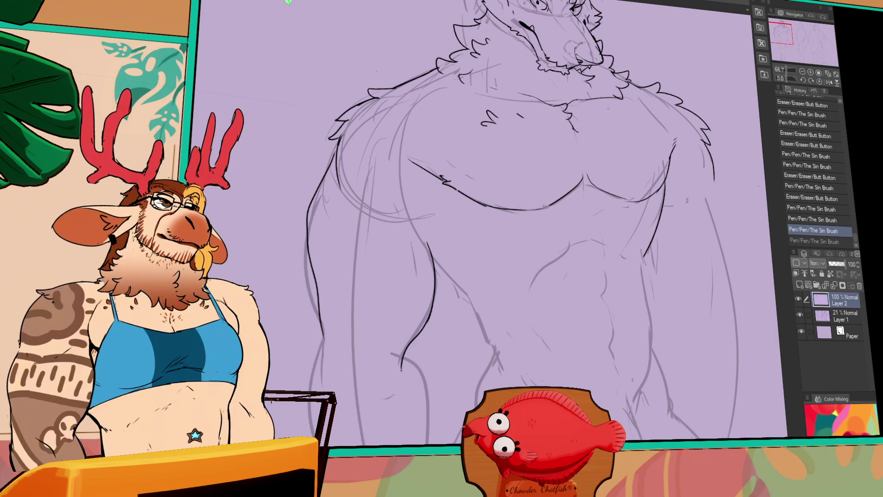
pyautogui.hotkey('ctrl', 'y')
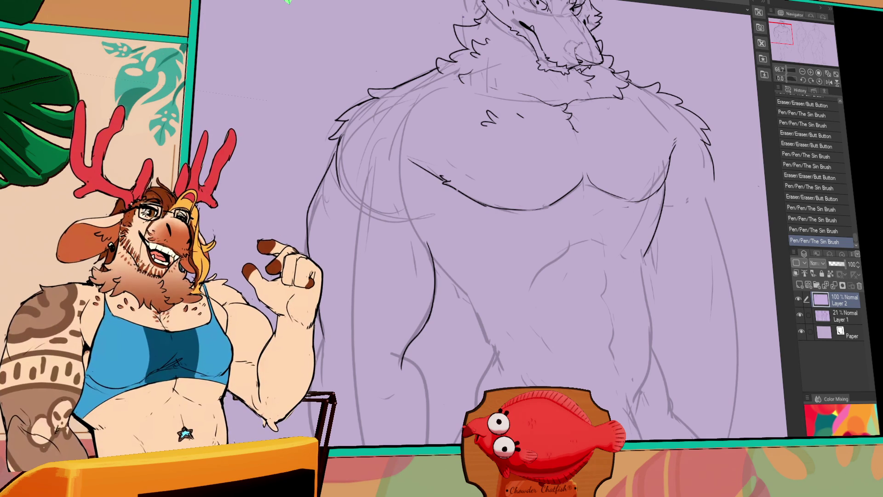
pyautogui.moveTo(432, 260)
pyautogui.mouseDown()
pyautogui.moveTo(480, 304)
pyautogui.moveTo(461, 287)
pyautogui.moveTo(494, 349)
pyautogui.mouseUp()
# - Erase sketchy marks on the right side and ink the contour down it
pyautogui.hotkey('ctrl', 'z')
pyautogui.hotkey('ctrl', 'z')
pyautogui.hotkey('ctrl', 'z')
pyautogui.moveTo(593, 310)
pyautogui.mouseDown()
pyautogui.moveTo(586, 330)
pyautogui.moveTo(572, 290)
pyautogui.mouseUp()
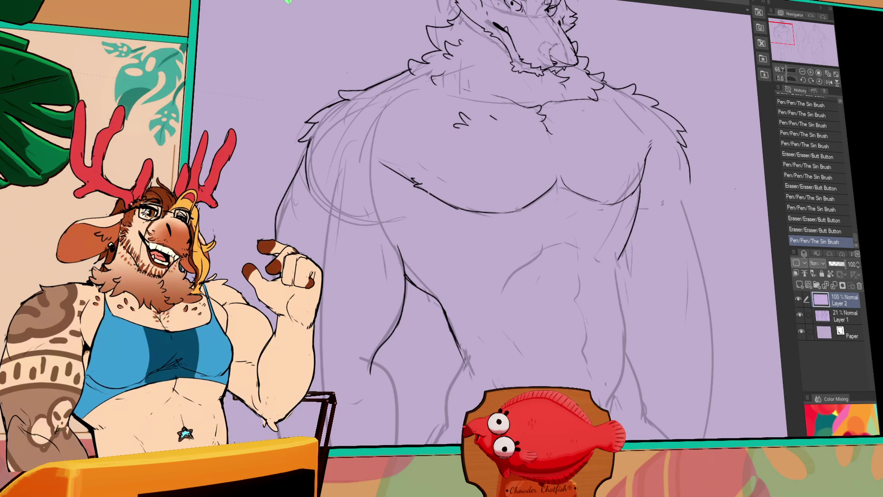
pyautogui.moveTo(618, 244)
pyautogui.mouseDown()
pyautogui.moveTo(616, 260)
pyautogui.moveTo(628, 269)
pyautogui.mouseUp()
pyautogui.moveTo(630, 221); pyautogui.dragTo(625, 245)
pyautogui.moveTo(635, 194); pyautogui.dragTo(628, 258)
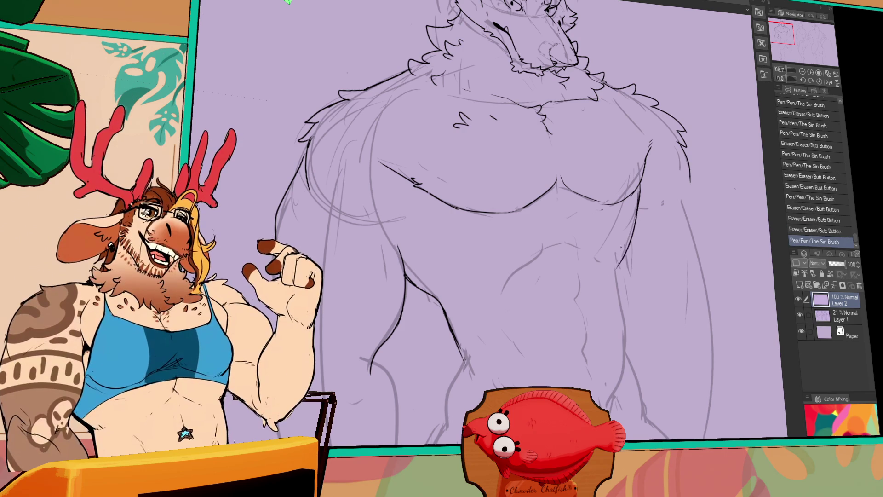
pyautogui.moveTo(640, 184)
pyautogui.mouseDown()
pyautogui.moveTo(618, 279)
pyautogui.moveTo(623, 299)
pyautogui.moveTo(631, 290)
pyautogui.mouseUp()
pyautogui.moveTo(633, 281); pyautogui.dragTo(632, 294)
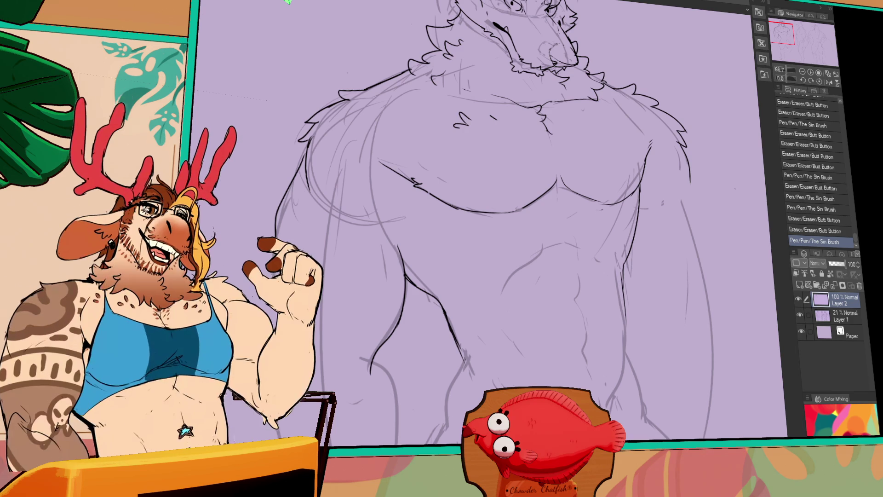
# - Adjust and erase the small strokes near the lower waist
pyautogui.moveTo(459, 327); pyautogui.dragTo(469, 361)
pyautogui.hotkey('ctrl', 'z')
pyautogui.hotkey('ctrl', 'y')
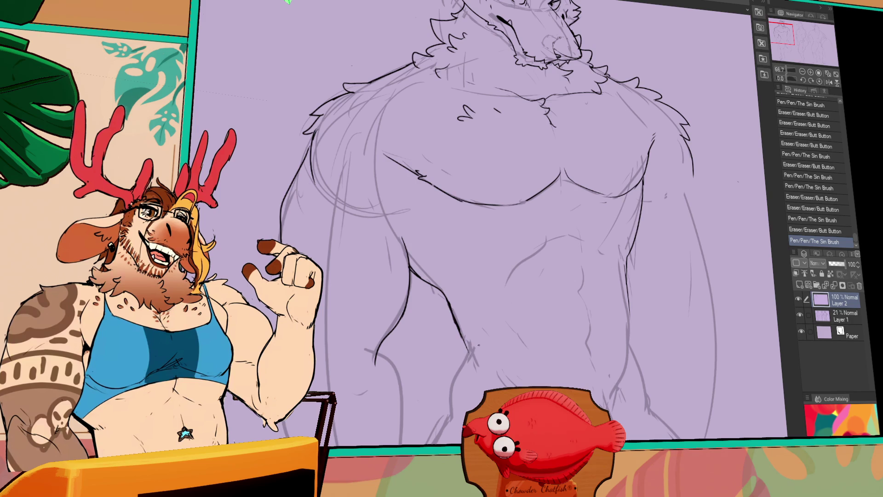
pyautogui.moveTo(476, 341)
pyautogui.mouseDown()
pyautogui.moveTo(460, 375)
pyautogui.moveTo(444, 379)
pyautogui.moveTo(446, 411)
pyautogui.mouseUp()
pyautogui.hotkey('ctrl', 'z')
pyautogui.hotkey('ctrl', 'y')
pyautogui.hotkey('ctrl', 'z')
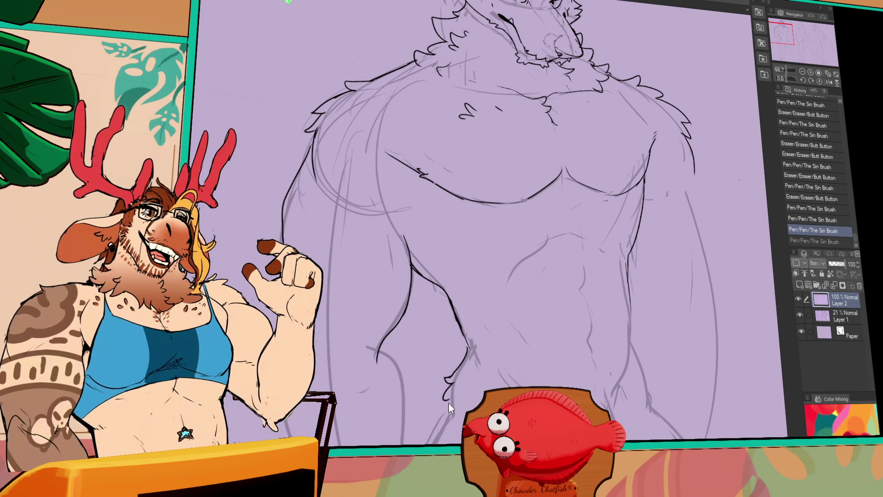
pyautogui.scroll(-3, 506, 230)
# - Darken the left leg contour and the inner right-thigh line
pyautogui.moveTo(464, 322); pyautogui.dragTo(456, 349)
pyautogui.scroll(-3, 505, 230)
pyautogui.moveTo(478, 184)
pyautogui.mouseDown()
pyautogui.moveTo(440, 313)
pyautogui.moveTo(442, 303)
pyautogui.moveTo(448, 373)
pyautogui.mouseUp()
pyautogui.hotkey('ctrl', 'z')
pyautogui.hotkey('ctrl', 'z')
pyautogui.hotkey('ctrl', 'z')
pyautogui.moveTo(474, 204)
pyautogui.mouseDown()
pyautogui.moveTo(439, 347)
pyautogui.moveTo(464, 413)
pyautogui.mouseUp()
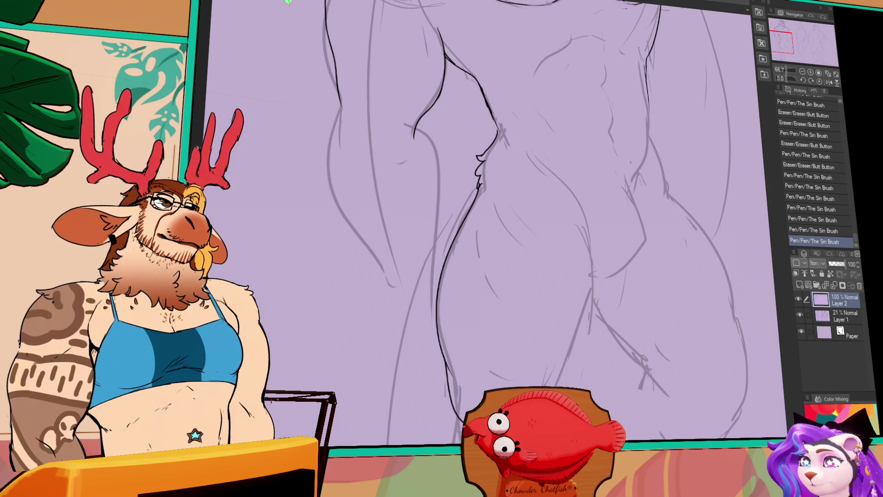
pyautogui.hotkey('ctrl', 'z')
pyautogui.moveTo(448, 371); pyautogui.dragTo(458, 407)
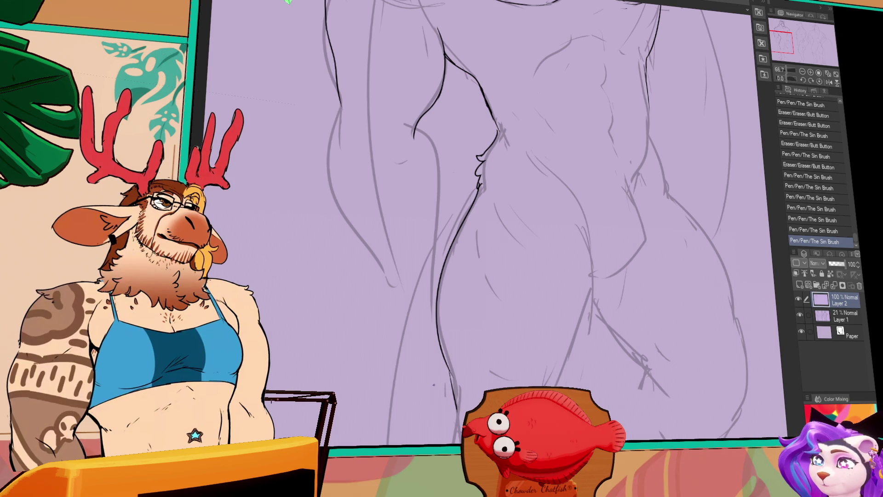
pyautogui.moveTo(581, 219); pyautogui.dragTo(596, 281)
pyautogui.hotkey('ctrl', 'z')
pyautogui.moveTo(582, 235)
pyautogui.mouseDown()
pyautogui.moveTo(592, 322)
pyautogui.moveTo(559, 385)
pyautogui.mouseUp()
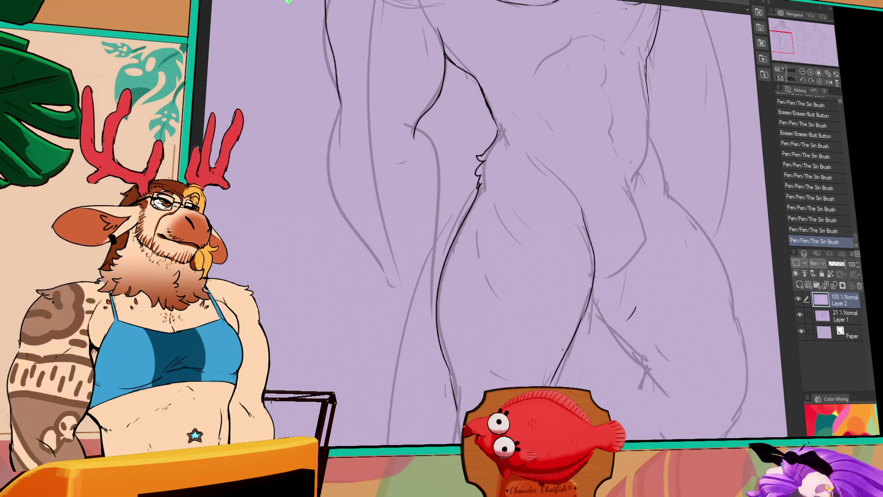
# - Draw the long hip line across the waist, extending it up on the right
pyautogui.moveTo(506, 184)
pyautogui.mouseDown()
pyautogui.moveTo(471, 237)
pyautogui.moveTo(532, 264)
pyautogui.mouseUp()
pyautogui.hotkey('ctrl', 'z')
pyautogui.moveTo(445, 264)
pyautogui.mouseDown()
pyautogui.moveTo(508, 274)
pyautogui.moveTo(616, 260)
pyautogui.mouseUp()
pyautogui.hotkey('ctrl', 'z')
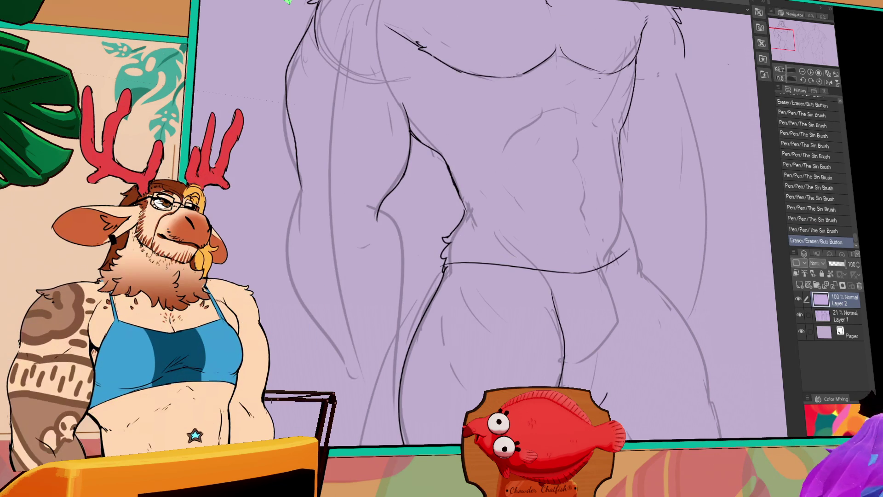
pyautogui.moveTo(581, 272)
pyautogui.mouseDown()
pyautogui.moveTo(634, 243)
pyautogui.moveTo(617, 233)
pyautogui.mouseUp()
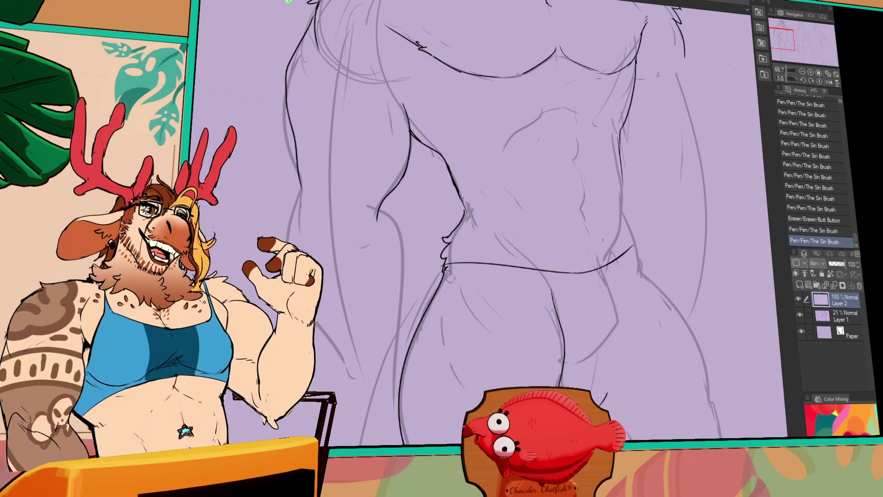
pyautogui.moveTo(444, 271)
pyautogui.mouseDown()
pyautogui.moveTo(440, 283)
pyautogui.moveTo(543, 292)
pyautogui.mouseUp()
pyautogui.hotkey('ctrl', 'z')
# - Draw the waistband line below the hip line and touch up its right end
pyautogui.hotkey('ctrl', 'z')
pyautogui.moveTo(443, 285); pyautogui.dragTo(565, 291)
pyautogui.hotkey('ctrl', 'z')
pyautogui.moveTo(440, 286); pyautogui.dragTo(562, 298)
pyautogui.press('e')
pyautogui.press('p')
pyautogui.moveTo(564, 296)
pyautogui.mouseDown()
pyautogui.moveTo(612, 297)
pyautogui.moveTo(616, 324)
pyautogui.mouseUp()
# - Add a vertical line on the right hip and trim its lower end
pyautogui.hotkey('ctrl', 'z')
pyautogui.moveTo(610, 284)
pyautogui.mouseDown()
pyautogui.moveTo(612, 332)
pyautogui.moveTo(612, 317)
pyautogui.mouseUp()
pyautogui.hotkey('ctrl', 'z')
pyautogui.press('e')
pyautogui.press('p')
pyautogui.press('e')
pyautogui.moveTo(606, 287)
pyautogui.mouseDown()
pyautogui.moveTo(614, 322)
pyautogui.moveTo(583, 371)
pyautogui.moveTo(619, 324)
pyautogui.moveTo(581, 368)
pyautogui.mouseUp()
pyautogui.press('p')
pyautogui.hotkey('ctrl', 'z')
pyautogui.hotkey('ctrl', 'z')
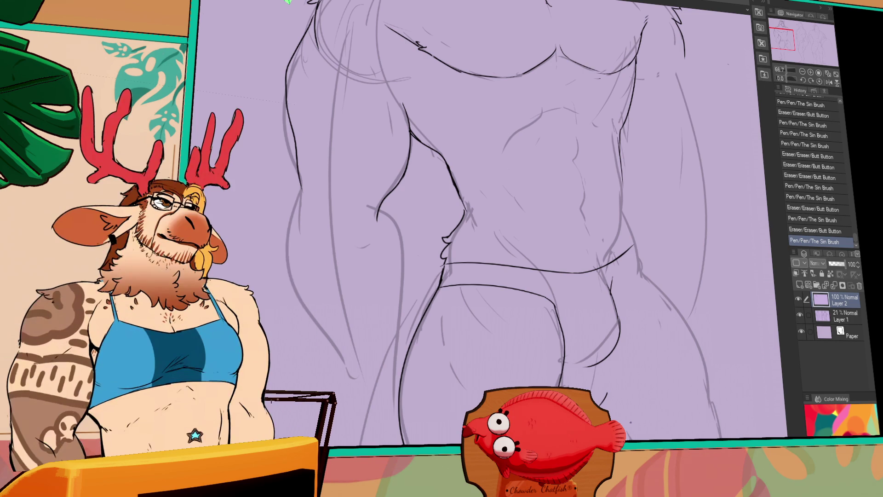
# - Ink short strokes on the right hip and thigh, keeping the thigh stroke after comparison
pyautogui.moveTo(612, 284); pyautogui.dragTo(619, 320)
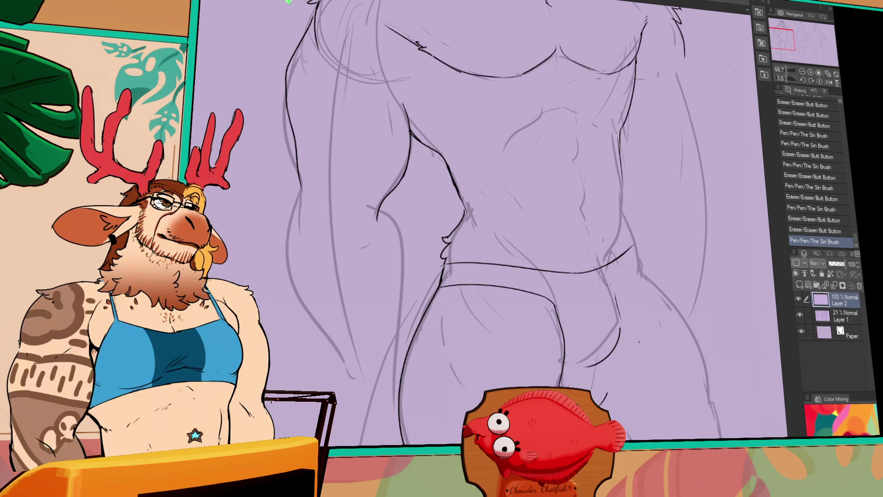
pyautogui.moveTo(612, 308)
pyautogui.mouseDown()
pyautogui.moveTo(609, 366)
pyautogui.moveTo(607, 301)
pyautogui.moveTo(575, 384)
pyautogui.moveTo(602, 368)
pyautogui.moveTo(564, 386)
pyautogui.mouseUp()
pyautogui.hotkey('ctrl', 'z')
pyautogui.hotkey('ctrl', 'y')
pyautogui.hotkey('ctrl', 'z')
pyautogui.hotkey('ctrl', 'y')
pyautogui.hotkey('ctrl', 'z')
pyautogui.hotkey('ctrl', 'y')
pyautogui.hotkey('ctrl', 'z')
pyautogui.hotkey('ctrl', 'y')
pyautogui.moveTo(602, 318); pyautogui.dragTo(604, 369)
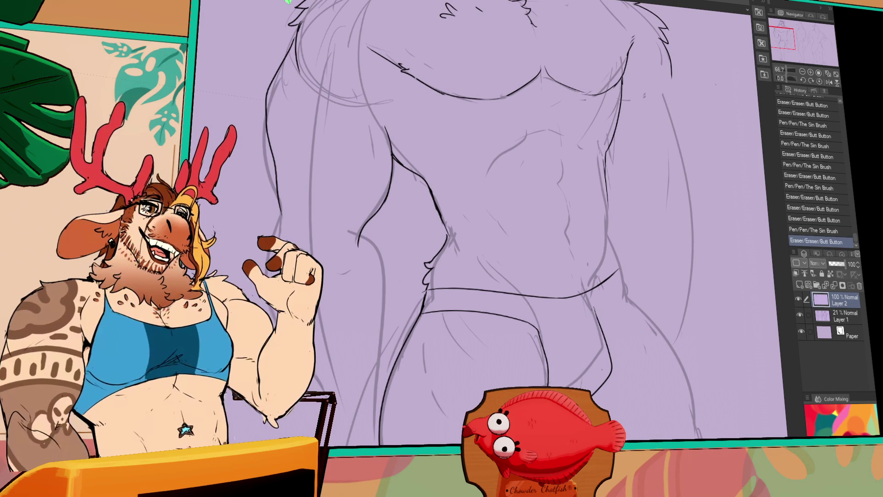
# - Add more short strokes around the right hip, then ink the right arm outline
pyautogui.moveTo(630, 365)
pyautogui.mouseDown()
pyautogui.moveTo(635, 353)
pyautogui.moveTo(633, 372)
pyautogui.mouseUp()
pyautogui.moveTo(625, 297); pyautogui.dragTo(599, 331)
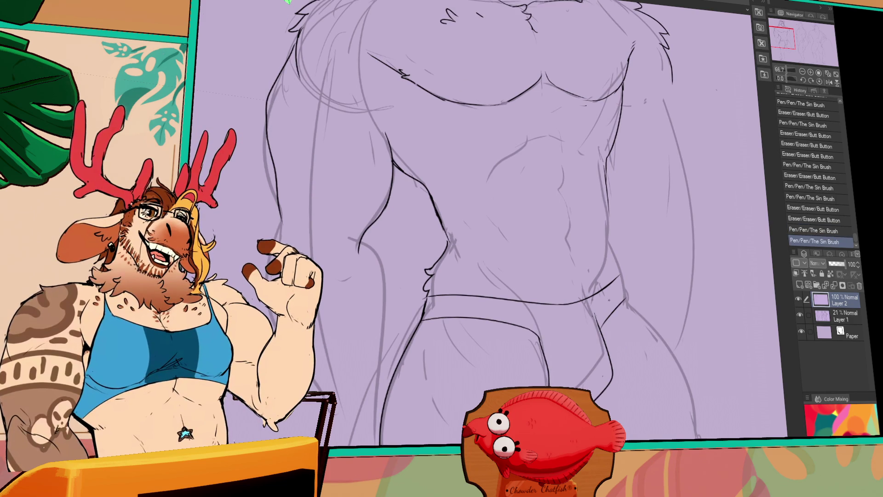
pyautogui.moveTo(661, 218); pyautogui.dragTo(627, 260)
pyautogui.moveTo(590, 323); pyautogui.dragTo(592, 346)
pyautogui.hotkey('ctrl', 'z')
pyautogui.moveTo(586, 305); pyautogui.dragTo(589, 328)
pyautogui.click(647, 166)
pyautogui.moveTo(514, 255); pyautogui.dragTo(565, 276)
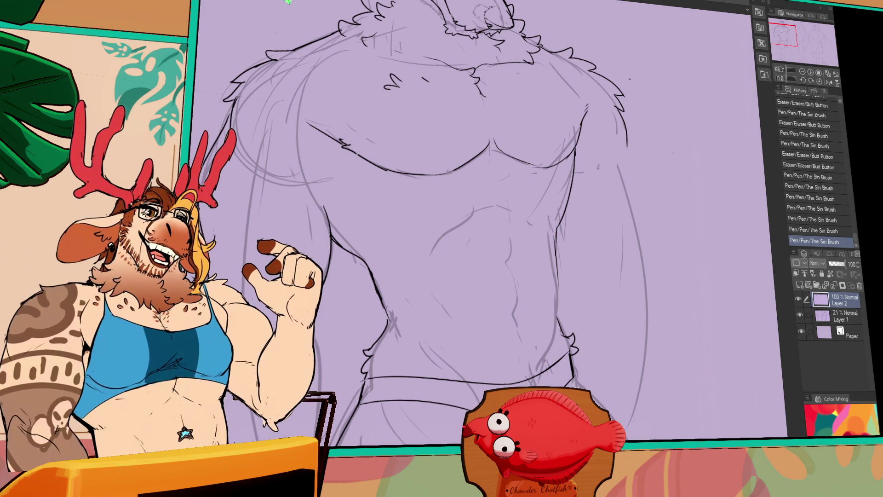
pyautogui.moveTo(626, 135); pyautogui.dragTo(655, 253)
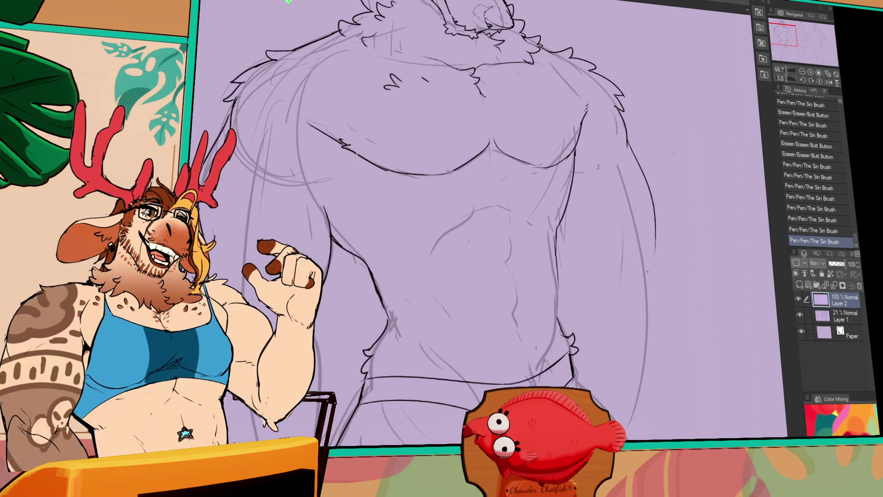
# - Ink the long vertical line down the abdomen, erasing and redrawing until clean
pyautogui.hotkey('ctrl', 'z')
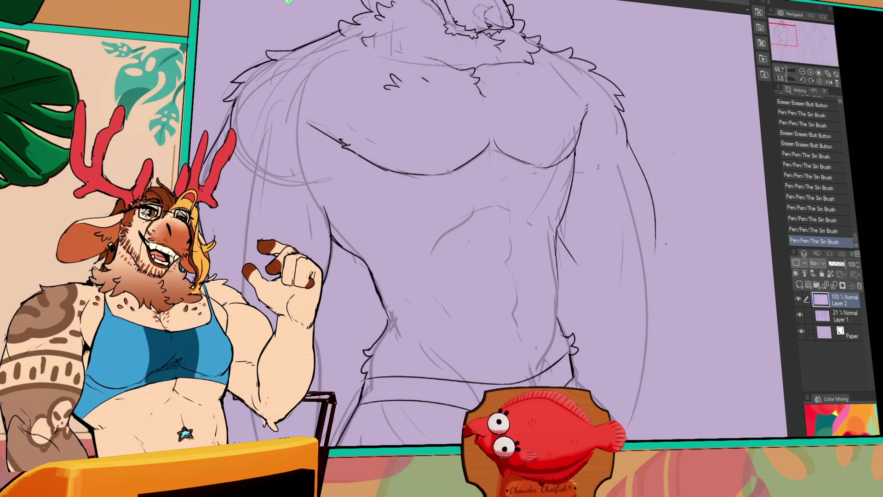
pyautogui.moveTo(558, 224); pyautogui.dragTo(581, 262)
pyautogui.hotkey('ctrl', 'z')
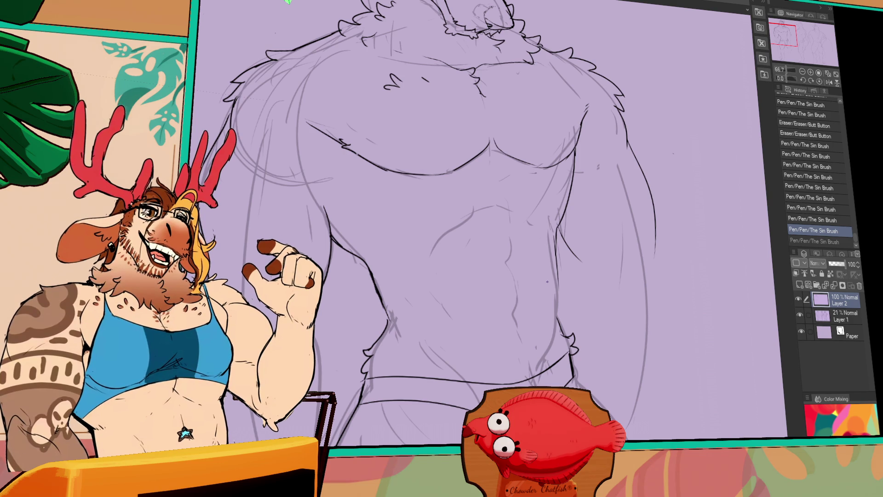
pyautogui.moveTo(555, 236); pyautogui.dragTo(558, 303)
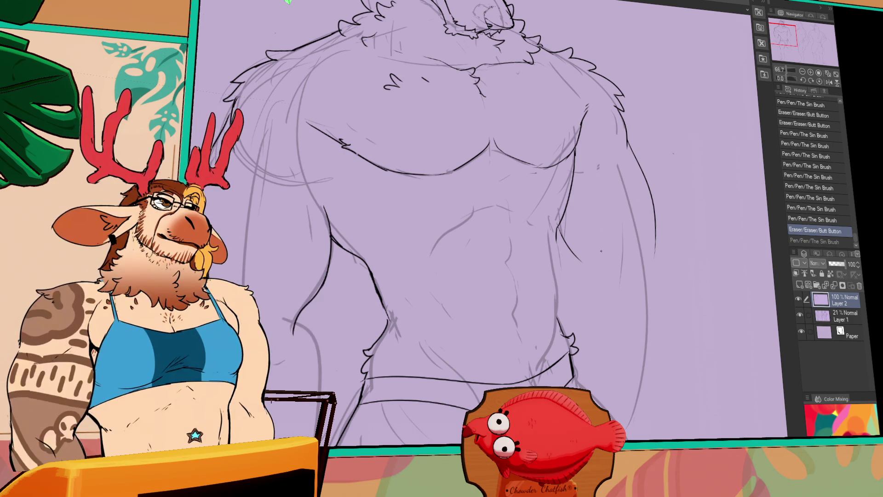
pyautogui.moveTo(556, 245); pyautogui.dragTo(562, 306)
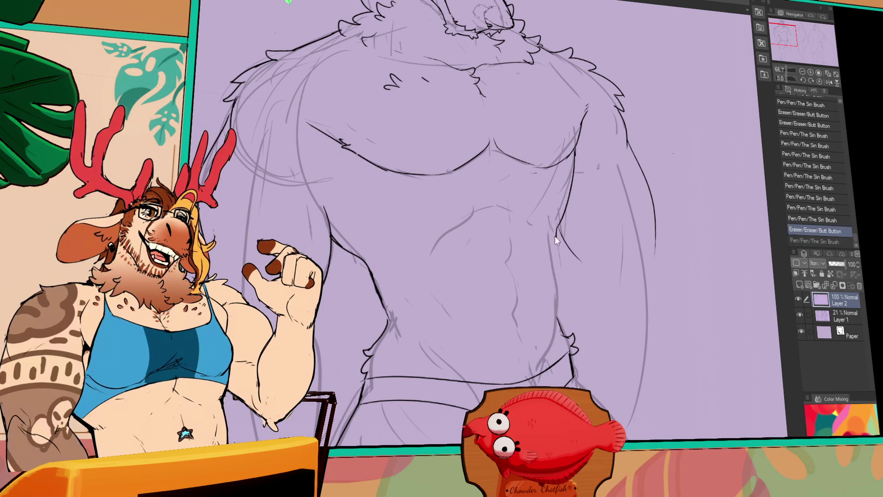
pyautogui.hotkey('ctrl', 'z')
pyautogui.moveTo(555, 228)
pyautogui.mouseDown()
pyautogui.moveTo(562, 328)
pyautogui.moveTo(554, 332)
pyautogui.mouseUp()
pyautogui.moveTo(559, 251); pyautogui.dragTo(557, 320)
pyautogui.moveTo(557, 232); pyautogui.dragTo(559, 316)
pyautogui.moveTo(554, 285); pyautogui.dragTo(551, 294)
pyautogui.moveTo(555, 249)
pyautogui.mouseDown()
pyautogui.moveTo(551, 349)
pyautogui.moveTo(552, 310)
pyautogui.moveTo(561, 316)
pyautogui.mouseUp()
pyautogui.hotkey('ctrl', 'z')
pyautogui.moveTo(559, 312); pyautogui.dragTo(555, 327)
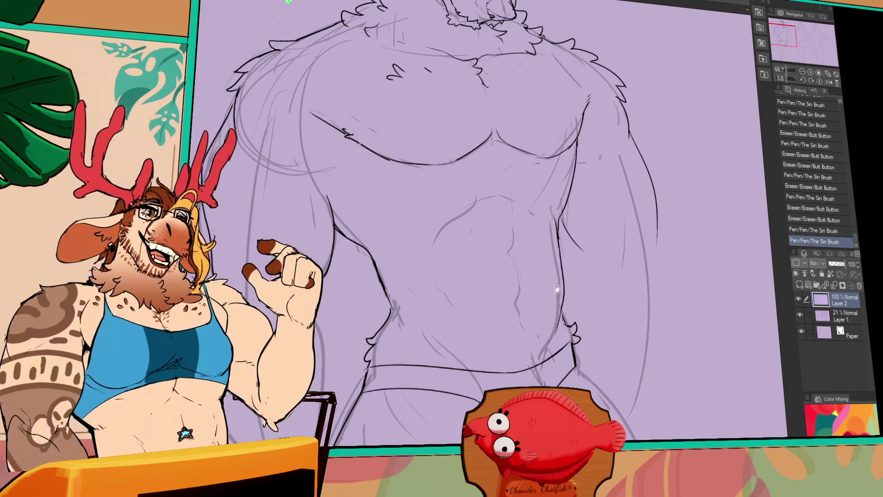
# - Ink the navel strokes and a short stroke on the upper abdomen
pyautogui.hotkey('ctrl', 'z')
pyautogui.moveTo(517, 287); pyautogui.dragTo(518, 324)
pyautogui.hotkey('ctrl', 'z')
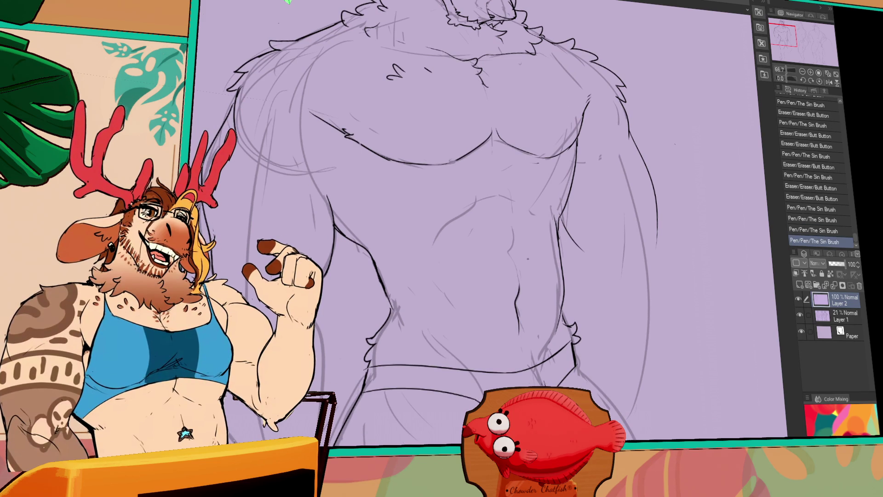
pyautogui.hotkey('ctrl', 'z')
pyautogui.moveTo(510, 232); pyautogui.dragTo(509, 253)
pyautogui.moveTo(512, 219)
pyautogui.mouseDown()
pyautogui.moveTo(512, 252)
pyautogui.moveTo(515, 233)
pyautogui.mouseUp()
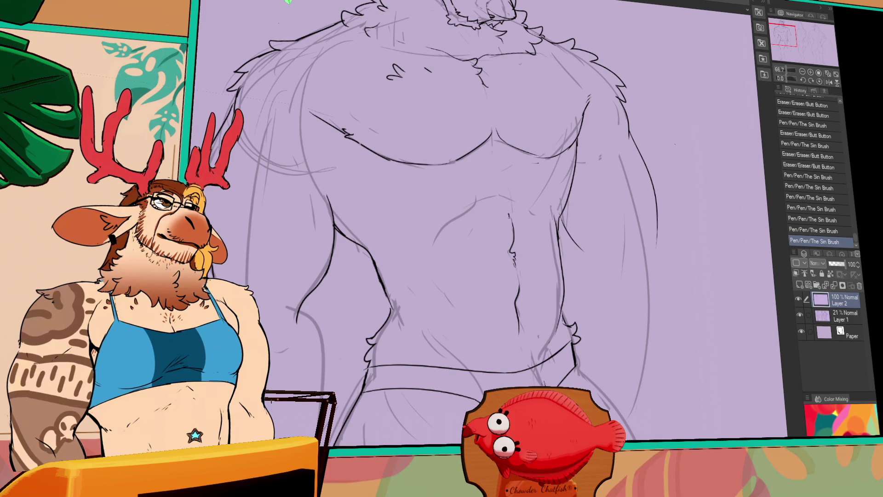
pyautogui.hotkey('ctrl', 'z')
pyautogui.moveTo(487, 200); pyautogui.dragTo(481, 212)
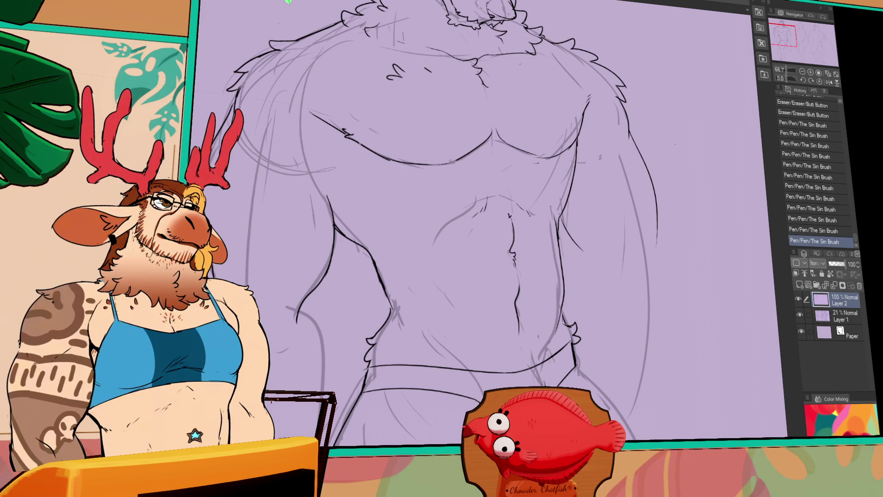
pyautogui.hotkey('ctrl', 'z')
pyautogui.hotkey('ctrl', 'y')
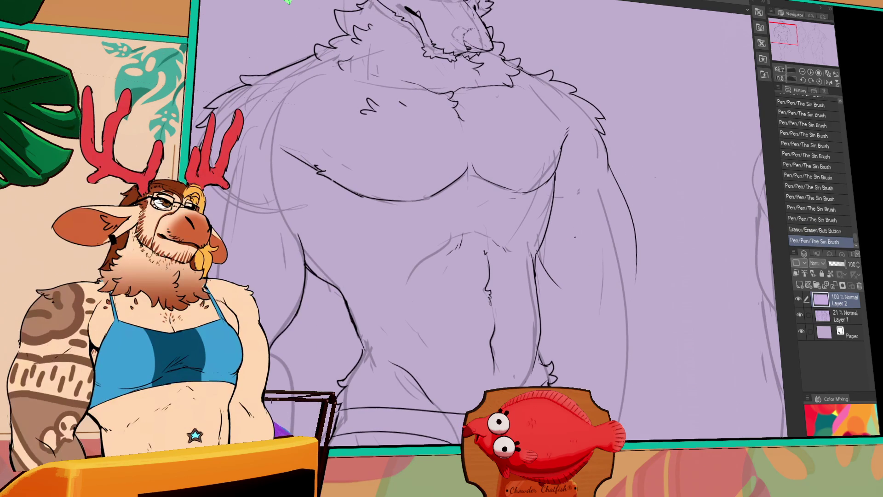
pyautogui.moveTo(607, 250); pyautogui.dragTo(603, 233)
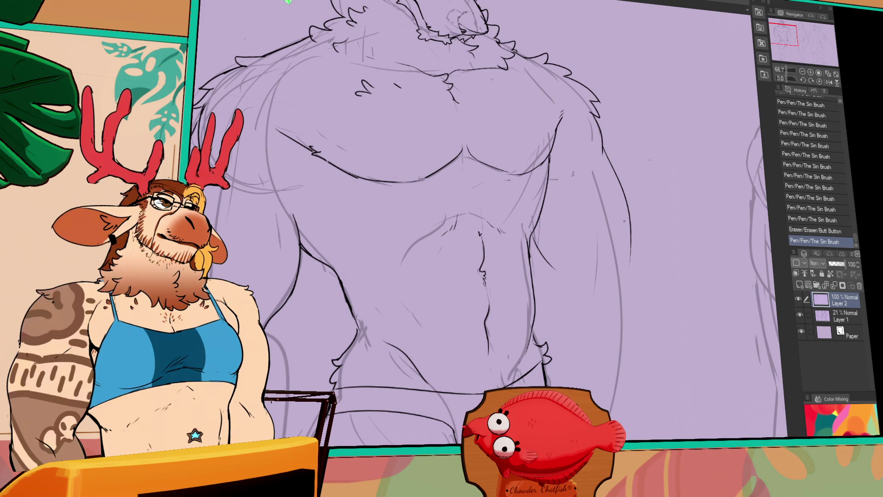
# - Redraw and erase the ink lines across the wolf's abs, undoing missed strokes
pyautogui.scroll(-3, 601, 241)
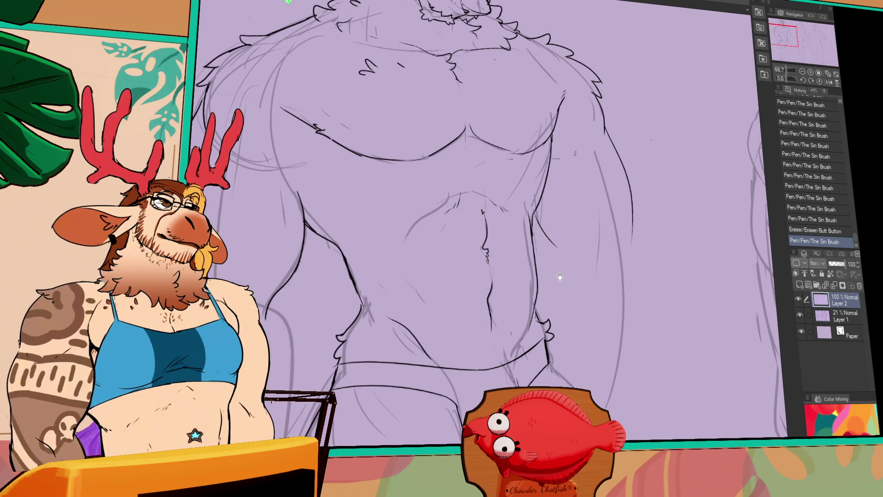
pyautogui.moveTo(408, 313); pyautogui.dragTo(396, 301)
pyautogui.moveTo(355, 267)
pyautogui.mouseDown()
pyautogui.moveTo(355, 301)
pyautogui.moveTo(358, 282)
pyautogui.moveTo(415, 289)
pyautogui.mouseUp()
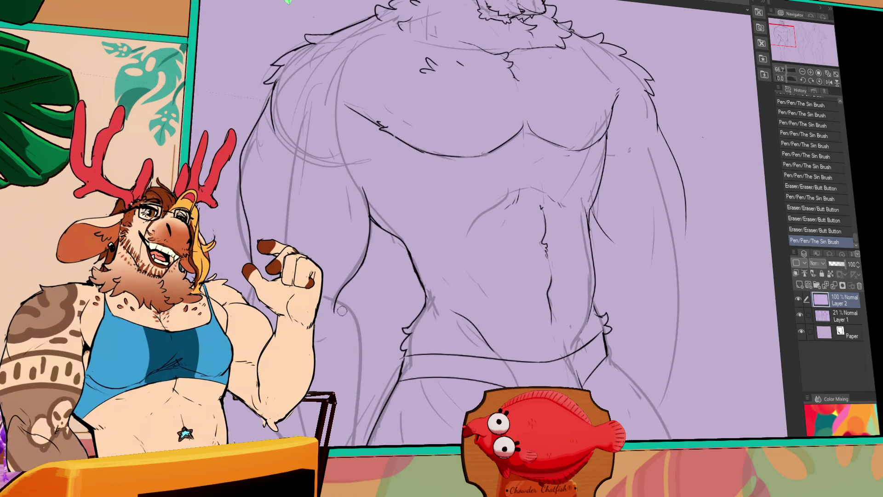
pyautogui.moveTo(340, 299); pyautogui.dragTo(363, 338)
pyautogui.moveTo(338, 301); pyautogui.dragTo(364, 340)
pyautogui.hotkey('ctrl', 'z')
pyautogui.moveTo(422, 304); pyautogui.dragTo(426, 274)
pyautogui.moveTo(267, 262)
pyautogui.mouseDown()
pyautogui.moveTo(257, 218)
pyautogui.moveTo(250, 290)
pyautogui.mouseUp()
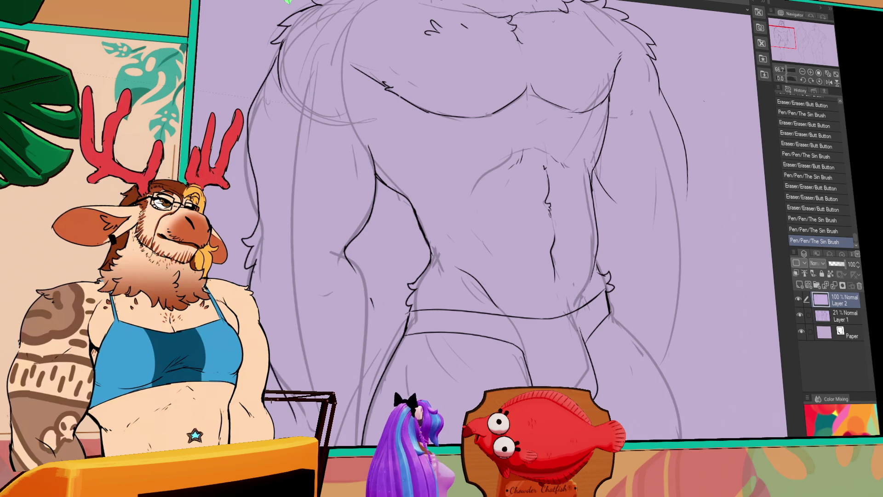
pyautogui.hotkey('ctrl', 'z')
# - Redraw the short strokes along the arm's outer edge, undoing a miss
pyautogui.moveTo(289, 401); pyautogui.dragTo(300, 432)
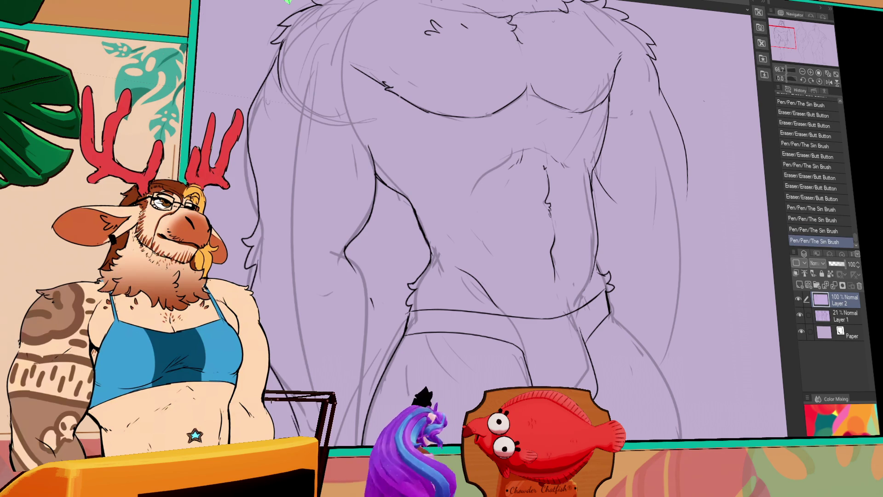
pyautogui.moveTo(346, 257)
pyautogui.mouseDown()
pyautogui.moveTo(357, 275)
pyautogui.moveTo(367, 375)
pyautogui.moveTo(365, 311)
pyautogui.moveTo(368, 375)
pyautogui.mouseUp()
pyautogui.hotkey('ctrl', 'z')
pyautogui.scroll(-3, 334, 210)
# - Erase and redraw the figure's left contour line on the upper torso
pyautogui.moveTo(331, 256); pyautogui.dragTo(334, 269)
pyautogui.hotkey('ctrl', 'z')
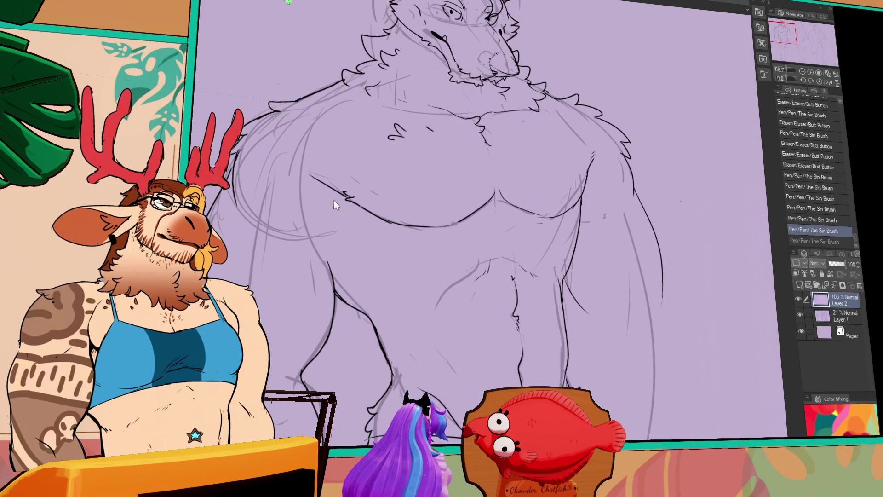
pyautogui.moveTo(244, 189); pyautogui.dragTo(221, 250)
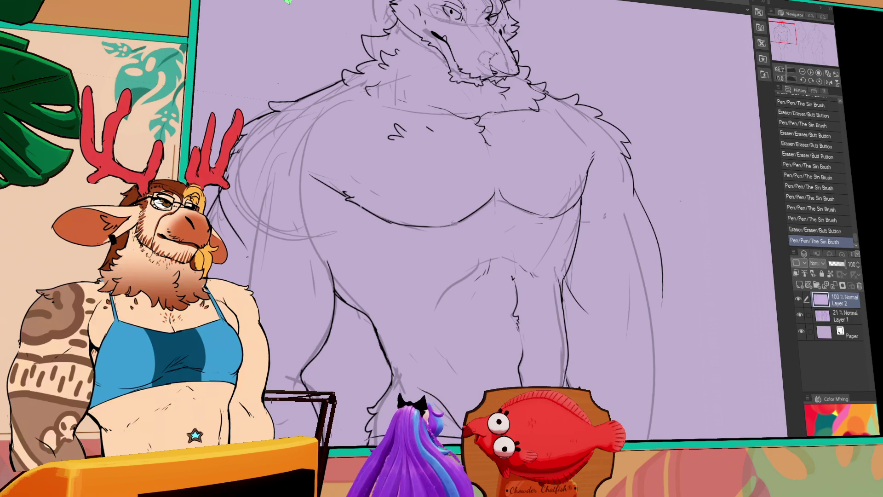
pyautogui.moveTo(218, 188)
pyautogui.mouseDown()
pyautogui.moveTo(230, 207)
pyautogui.moveTo(220, 253)
pyautogui.mouseUp()
pyautogui.moveTo(253, 211)
pyautogui.mouseDown()
pyautogui.moveTo(225, 256)
pyautogui.moveTo(219, 225)
pyautogui.moveTo(223, 246)
pyautogui.mouseUp()
pyautogui.moveTo(290, 229); pyautogui.dragTo(271, 251)
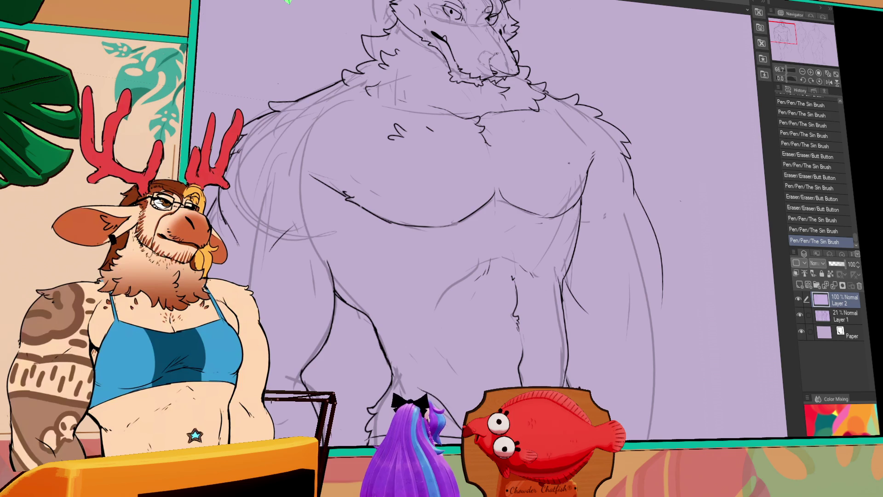
# - Add small chest fur strokes and ink fur on the left shoulder
pyautogui.scroll(-1, 533, 184)
pyautogui.moveTo(500, 203); pyautogui.dragTo(508, 229)
pyautogui.moveTo(498, 166); pyautogui.dragTo(498, 174)
pyautogui.moveTo(426, 113); pyautogui.dragTo(451, 203)
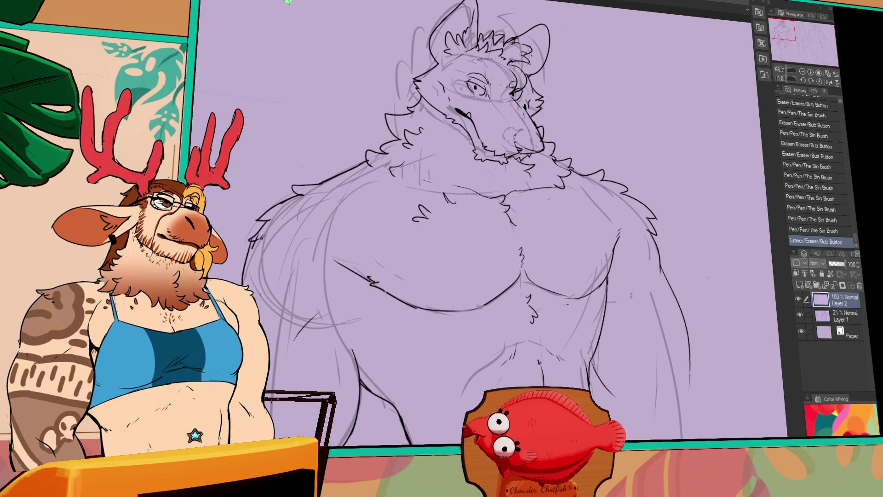
pyautogui.moveTo(431, 171); pyautogui.dragTo(440, 181)
pyautogui.moveTo(376, 163)
pyautogui.mouseDown()
pyautogui.moveTo(403, 180)
pyautogui.moveTo(387, 179)
pyautogui.moveTo(404, 161)
pyautogui.mouseUp()
pyautogui.moveTo(405, 154); pyautogui.dragTo(410, 162)
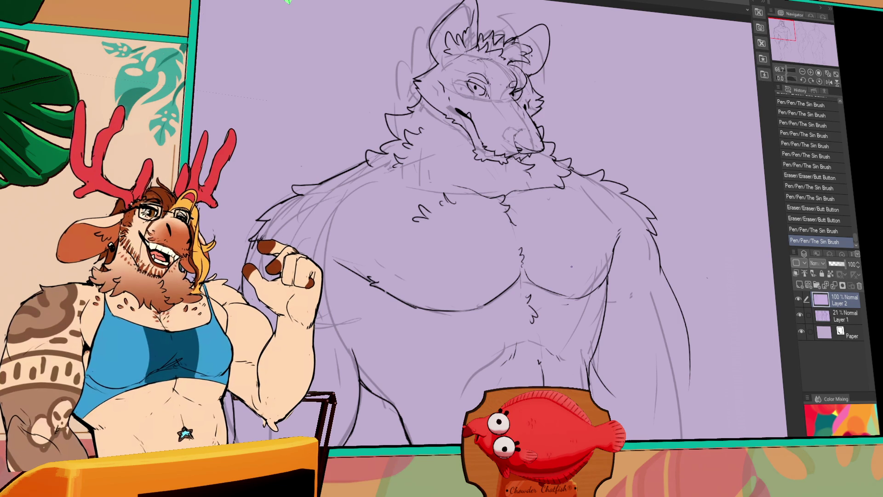
# - Add short ink strokes on the chest and erase a small stray mark
pyautogui.moveTo(571, 266); pyautogui.dragTo(627, 341)
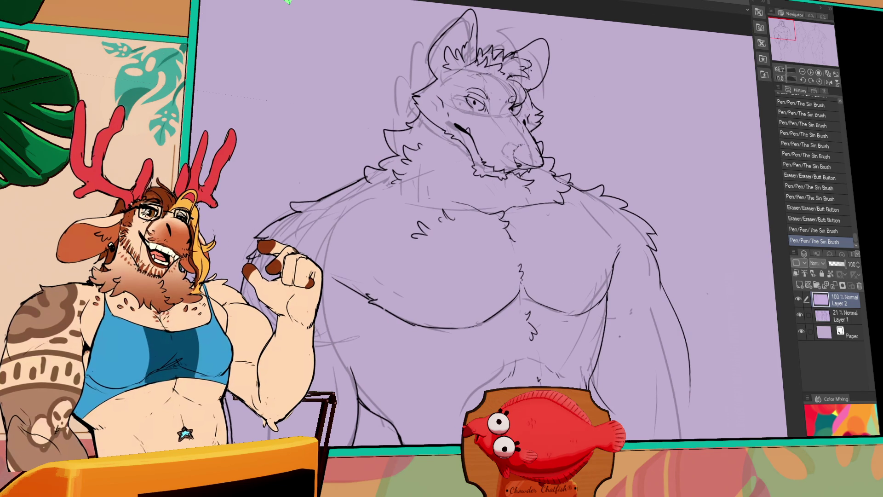
pyautogui.click(563, 322)
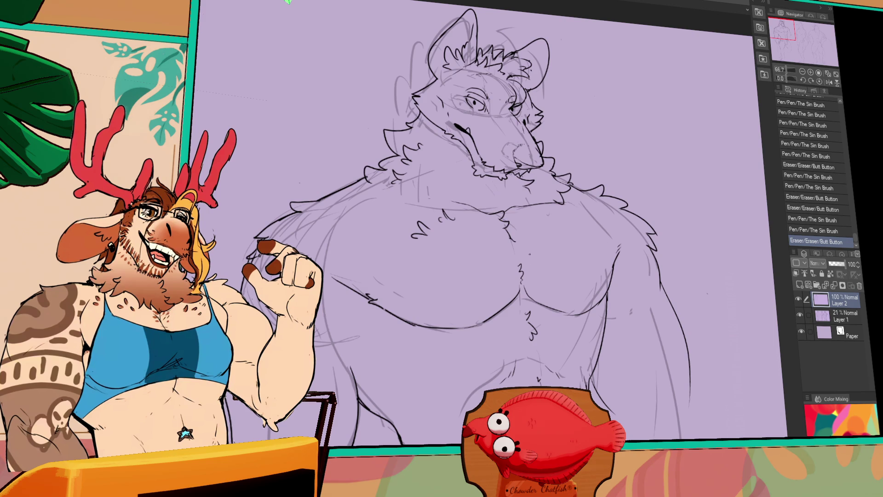
pyautogui.moveTo(520, 290); pyautogui.dragTo(522, 299)
pyautogui.moveTo(506, 276); pyautogui.dragTo(525, 267)
# - Redraw the left arm line, comparing with undo/redo, and clean small marks along it
pyautogui.moveTo(378, 354); pyautogui.dragTo(379, 396)
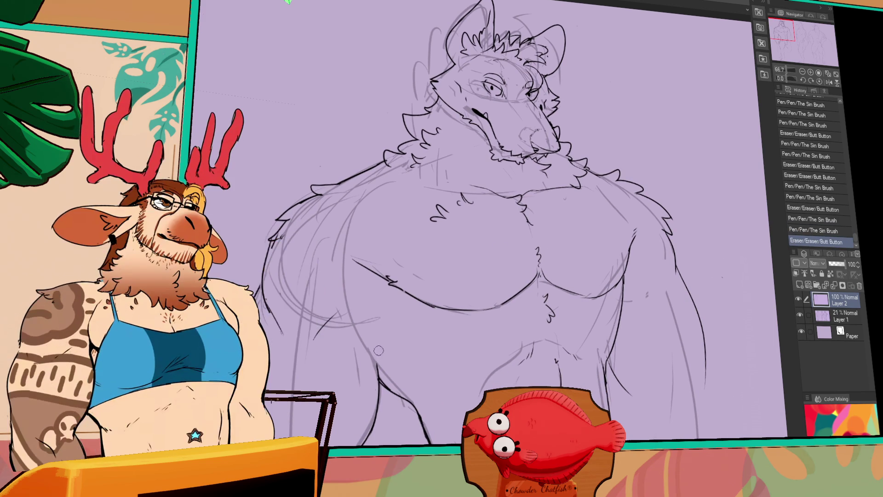
pyautogui.moveTo(378, 350)
pyautogui.mouseDown()
pyautogui.moveTo(379, 413)
pyautogui.moveTo(381, 395)
pyautogui.mouseUp()
pyautogui.moveTo(378, 350)
pyautogui.mouseDown()
pyautogui.moveTo(379, 414)
pyautogui.moveTo(380, 405)
pyautogui.mouseUp()
pyautogui.hotkey('ctrl', 'z')
pyautogui.hotkey('ctrl', 'y')
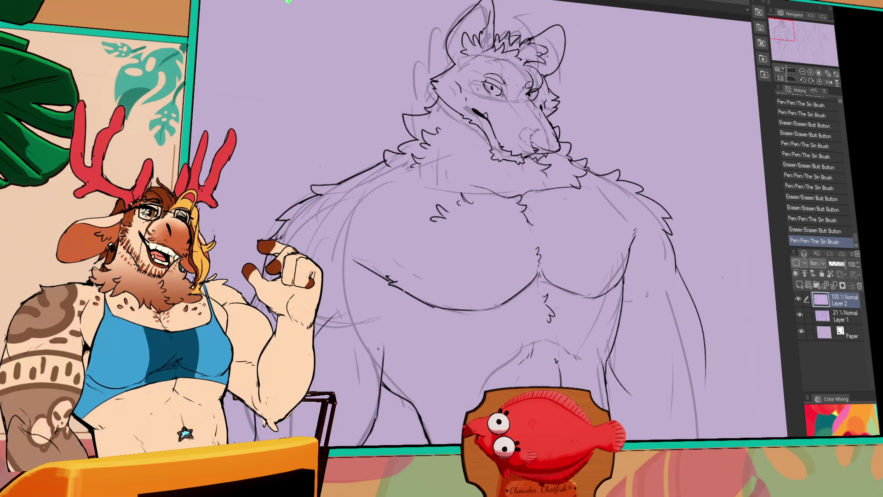
pyautogui.hotkey('ctrl', 'z')
pyautogui.hotkey('ctrl', 'y')
pyautogui.hotkey('ctrl', 'z')
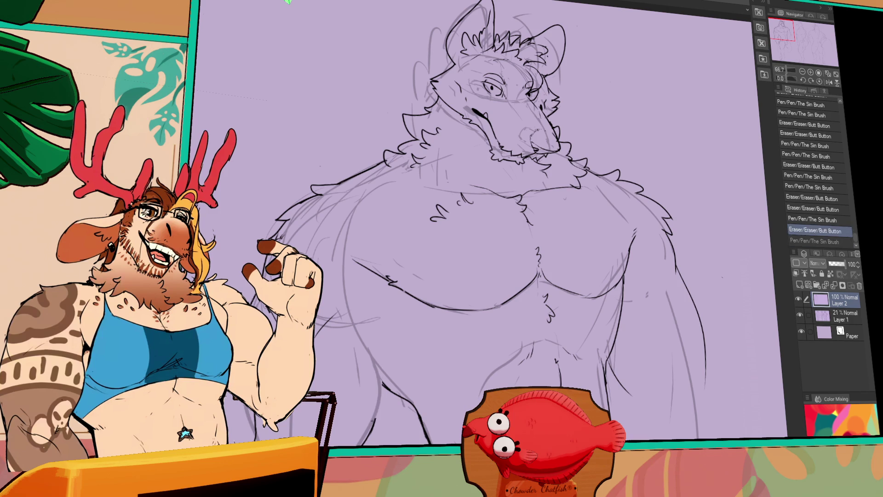
pyautogui.hotkey('ctrl', 'y')
pyautogui.moveTo(389, 355)
pyautogui.mouseDown()
pyautogui.moveTo(379, 371)
pyautogui.moveTo(387, 355)
pyautogui.moveTo(388, 364)
pyautogui.mouseUp()
# - Ink and refine short strokes along the left lat and left torso
pyautogui.moveTo(391, 285); pyautogui.dragTo(381, 329)
pyautogui.hotkey('ctrl', 'z')
pyautogui.hotkey('ctrl', 'y')
pyautogui.moveTo(384, 298); pyautogui.dragTo(391, 311)
pyautogui.moveTo(373, 355); pyautogui.dragTo(378, 363)
pyautogui.moveTo(384, 299); pyautogui.dragTo(391, 308)
# - Ink fur tufts on the torso's right side and redraw the left torso edge
pyautogui.moveTo(637, 258); pyautogui.dragTo(642, 240)
pyautogui.moveTo(615, 346); pyautogui.dragTo(622, 357)
pyautogui.moveTo(630, 357); pyautogui.dragTo(637, 363)
pyautogui.moveTo(668, 317); pyautogui.dragTo(676, 271)
pyautogui.moveTo(391, 282); pyautogui.dragTo(392, 307)
pyautogui.moveTo(396, 256); pyautogui.dragTo(400, 291)
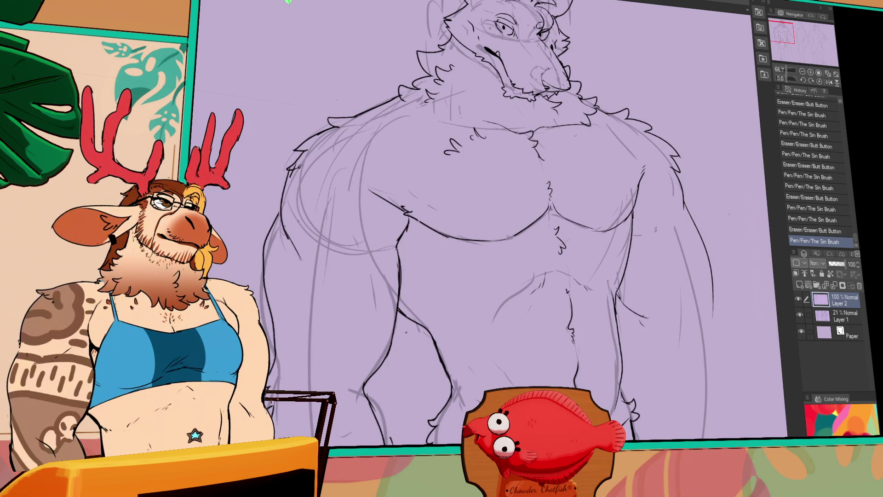
pyautogui.moveTo(528, 278); pyautogui.dragTo(535, 286)
pyautogui.moveTo(460, 230); pyautogui.dragTo(464, 237)
pyautogui.moveTo(395, 276); pyautogui.dragTo(398, 294)
pyautogui.moveTo(400, 258); pyautogui.dragTo(402, 285)
# - Redo a short stroke near the abs and bring the hips and legs into view
pyautogui.moveTo(341, 264); pyautogui.dragTo(364, 263)
pyautogui.hotkey('ctrl', 'z')
pyautogui.hotkey('ctrl', 'z')
pyautogui.moveTo(516, 414); pyautogui.dragTo(510, 362)
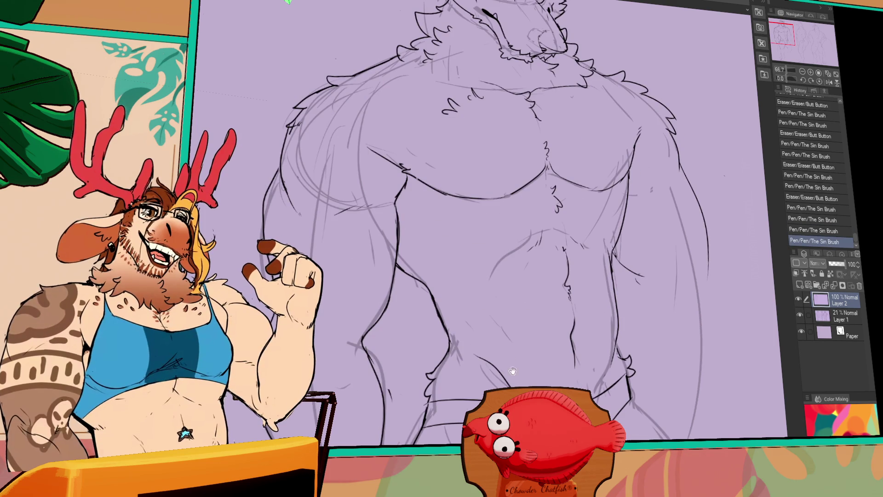
pyautogui.moveTo(577, 303); pyautogui.dragTo(582, 255)
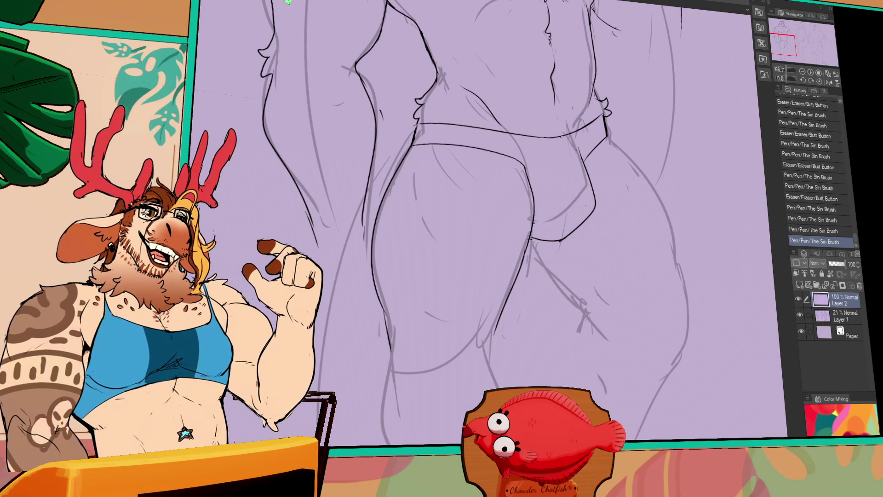
# - Paste the wooden hangboard photo onto a new Layer 3 over the canvas
pyautogui.scroll(10, 510, 273)
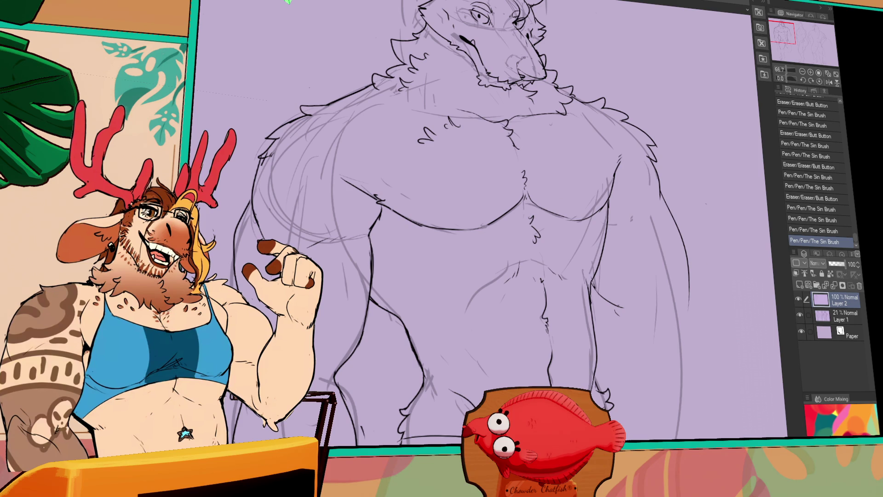
pyautogui.hotkey('ctrl', 'v')
pyautogui.moveTo(322, 86); pyautogui.dragTo(446, 286)
# - Move the pasted hangboard photo down on the canvas
pyautogui.scroll(5, 446, 286)
pyautogui.moveTo(506, 175); pyautogui.dragTo(518, 262)
pyautogui.scroll(-3, 518, 262)
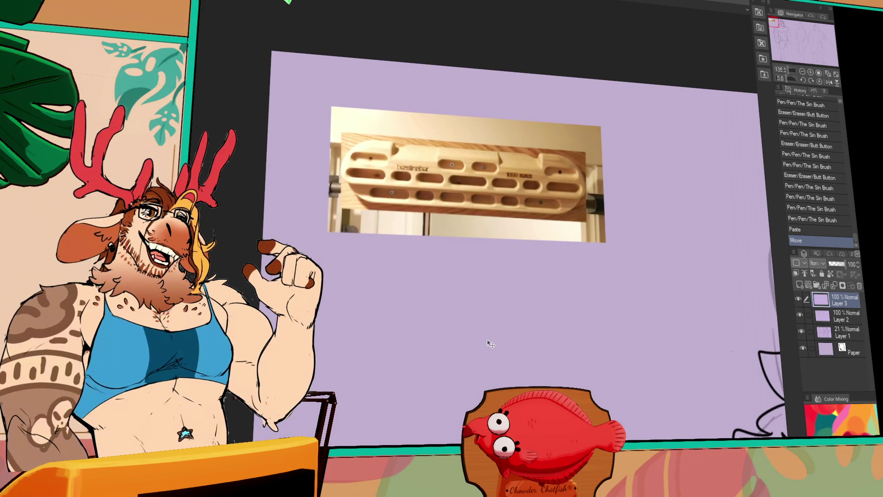
pyautogui.moveTo(662, 329); pyautogui.dragTo(621, 293)
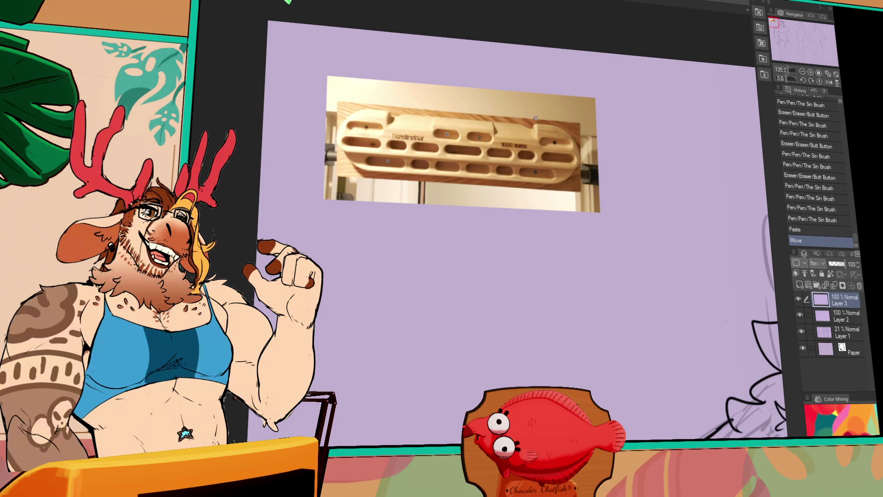
# - Doodle an arrow, a wavy line and an arch beside the photo
pyautogui.moveTo(578, 109)
pyautogui.mouseDown()
pyautogui.moveTo(568, 122)
pyautogui.moveTo(592, 119)
pyautogui.mouseUp()
pyautogui.moveTo(622, 217); pyautogui.dragTo(597, 228)
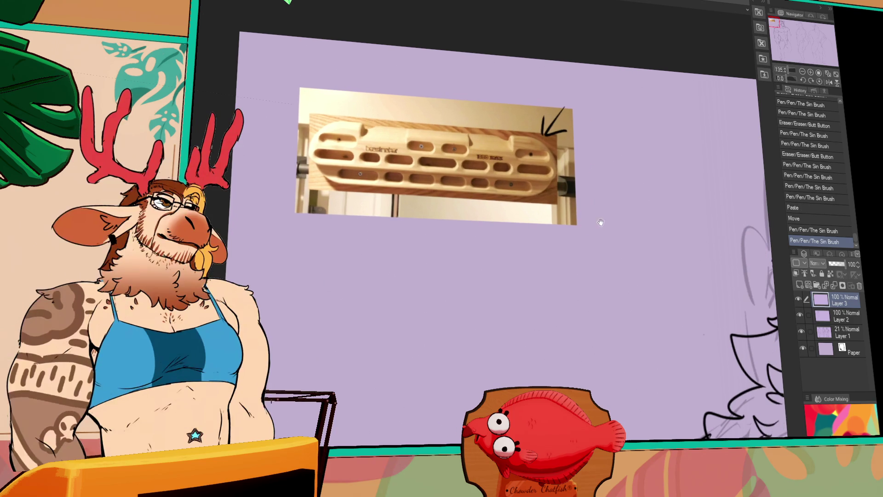
pyautogui.moveTo(588, 158)
pyautogui.mouseDown()
pyautogui.moveTo(641, 157)
pyautogui.moveTo(621, 113)
pyautogui.moveTo(649, 127)
pyautogui.moveTo(653, 182)
pyautogui.mouseUp()
pyautogui.moveTo(658, 134); pyautogui.dragTo(664, 171)
pyautogui.moveTo(608, 121)
pyautogui.mouseDown()
pyautogui.moveTo(598, 154)
pyautogui.moveTo(642, 154)
pyautogui.mouseUp()
pyautogui.moveTo(599, 159)
pyautogui.mouseDown()
pyautogui.moveTo(608, 133)
pyautogui.moveTo(646, 126)
pyautogui.moveTo(664, 180)
pyautogui.mouseUp()
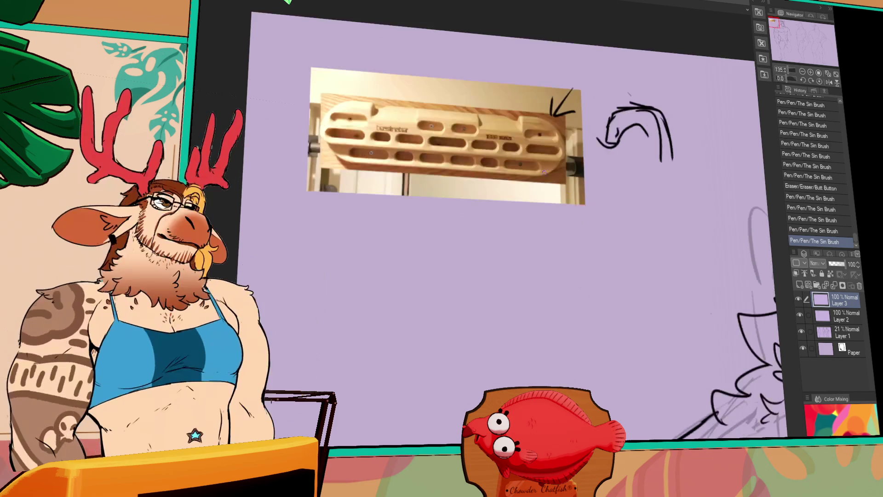
pyautogui.moveTo(520, 119)
pyautogui.mouseDown()
pyautogui.moveTo(524, 136)
pyautogui.moveTo(554, 142)
pyautogui.mouseUp()
# - Sketch an arch and arm lines over the photo, undoing two strokes
pyautogui.moveTo(370, 112)
pyautogui.mouseDown()
pyautogui.moveTo(328, 154)
pyautogui.moveTo(369, 256)
pyautogui.moveTo(377, 329)
pyautogui.mouseUp()
pyautogui.moveTo(334, 186); pyautogui.dragTo(360, 383)
pyautogui.moveTo(548, 117); pyautogui.dragTo(539, 378)
pyautogui.moveTo(537, 314); pyautogui.dragTo(529, 385)
pyautogui.moveTo(377, 370); pyautogui.dragTo(362, 392)
pyautogui.moveTo(340, 142)
pyautogui.mouseDown()
pyautogui.moveTo(322, 314)
pyautogui.moveTo(360, 334)
pyautogui.mouseUp()
pyautogui.moveTo(541, 151)
pyautogui.mouseDown()
pyautogui.moveTo(597, 249)
pyautogui.moveTo(533, 354)
pyautogui.mouseUp()
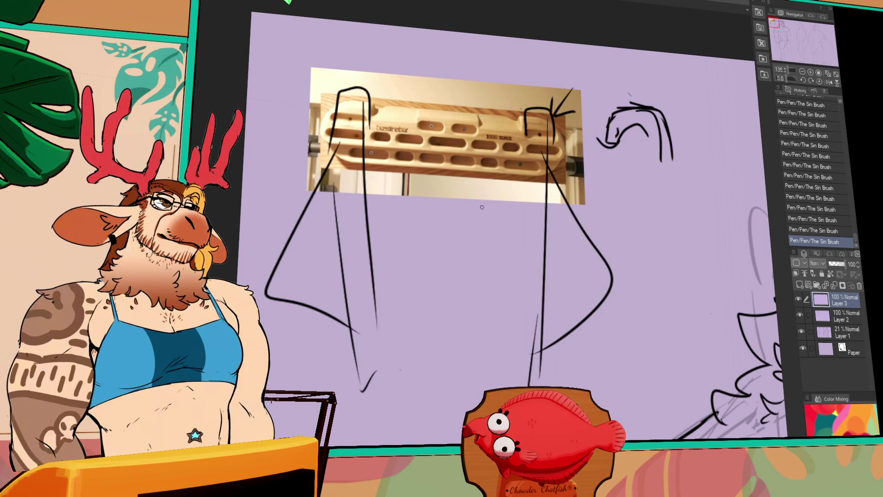
pyautogui.moveTo(469, 162); pyautogui.dragTo(413, 243)
pyautogui.hotkey('ctrl', 'z')
pyautogui.moveTo(405, 150)
pyautogui.mouseDown()
pyautogui.moveTo(461, 107)
pyautogui.moveTo(460, 182)
pyautogui.mouseUp()
pyautogui.hotkey('ctrl', 'z')
# - Doodle a head with X eyes, undo most doodles, then delete the photo layer
pyautogui.moveTo(345, 130)
pyautogui.mouseDown()
pyautogui.moveTo(244, 214)
pyautogui.moveTo(387, 249)
pyautogui.mouseUp()
pyautogui.moveTo(533, 135)
pyautogui.mouseDown()
pyautogui.moveTo(593, 172)
pyautogui.moveTo(534, 271)
pyautogui.mouseUp()
pyautogui.moveTo(415, 127)
pyautogui.mouseDown()
pyautogui.moveTo(433, 145)
pyautogui.moveTo(412, 148)
pyautogui.mouseUp()
pyautogui.moveTo(447, 120)
pyautogui.mouseDown()
pyautogui.moveTo(468, 134)
pyautogui.moveTo(379, 171)
pyautogui.moveTo(407, 175)
pyautogui.mouseUp()
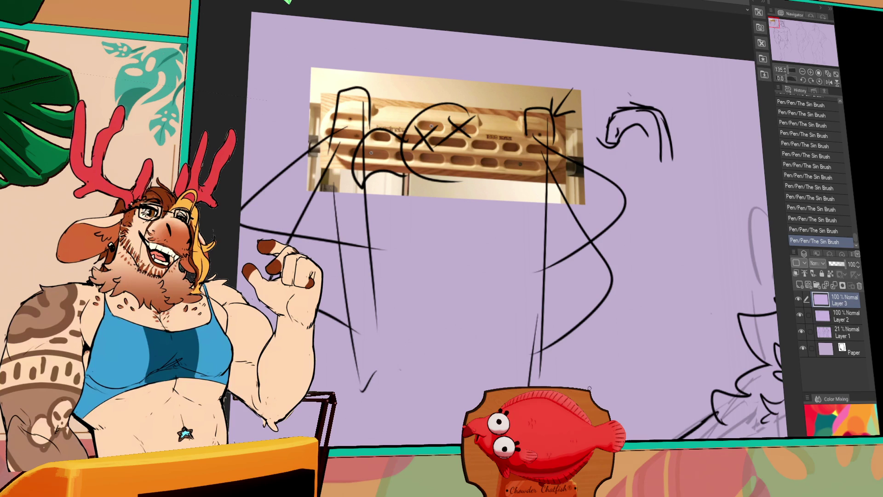
pyautogui.moveTo(512, 63); pyautogui.dragTo(530, 131)
pyautogui.hotkey('ctrl', 'z')
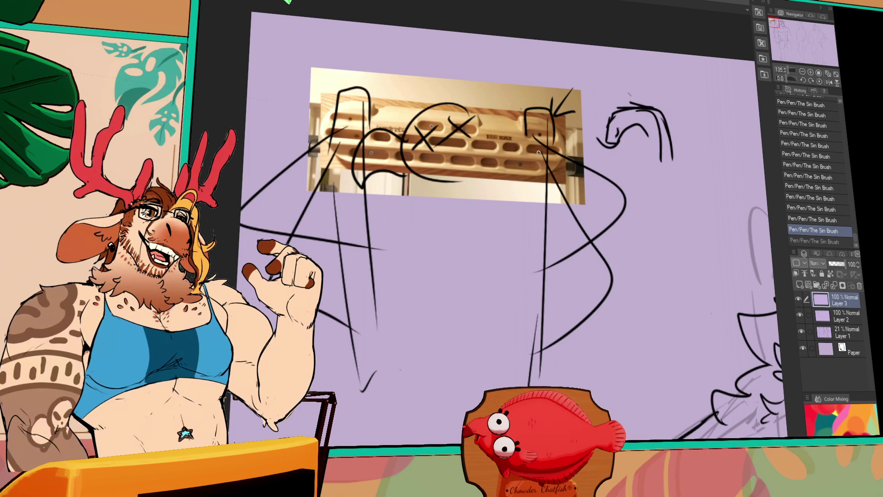
pyautogui.hotkey('ctrl', 'z')
pyautogui.hotkey('ctrl', 'z')
pyautogui.hotkey('ctrl', 'z')
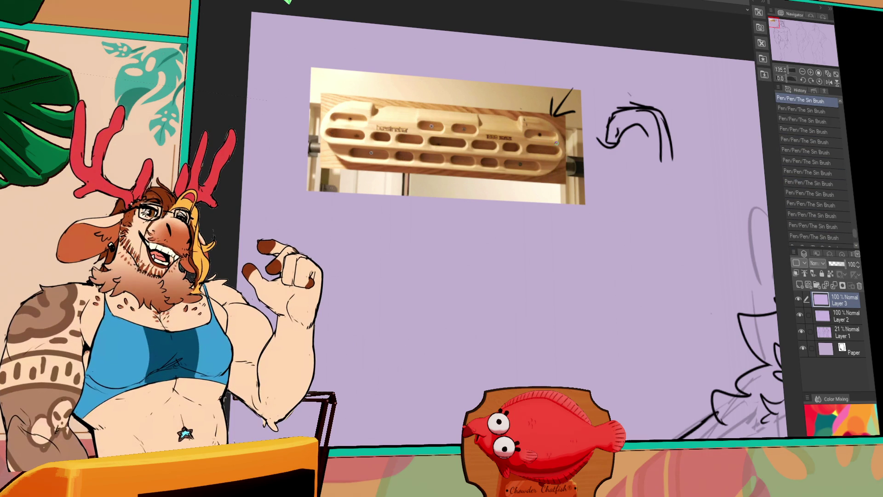
pyautogui.moveTo(598, 110); pyautogui.dragTo(552, 152)
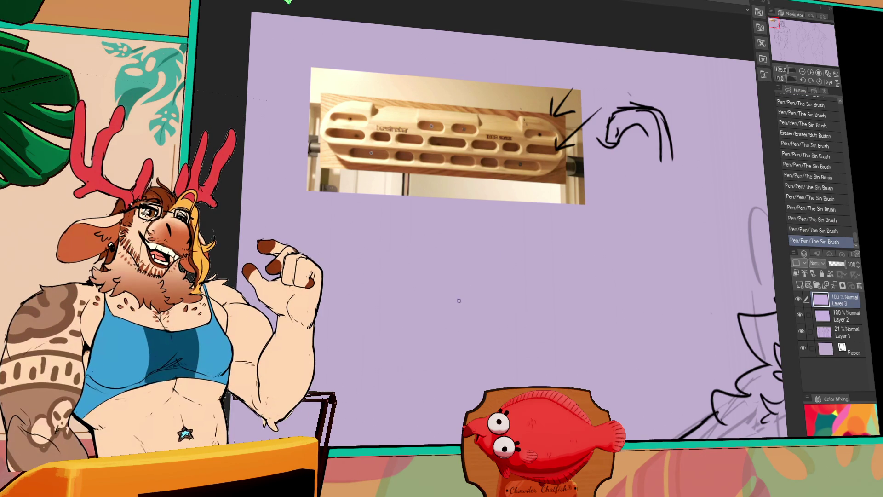
pyautogui.click(859, 285)
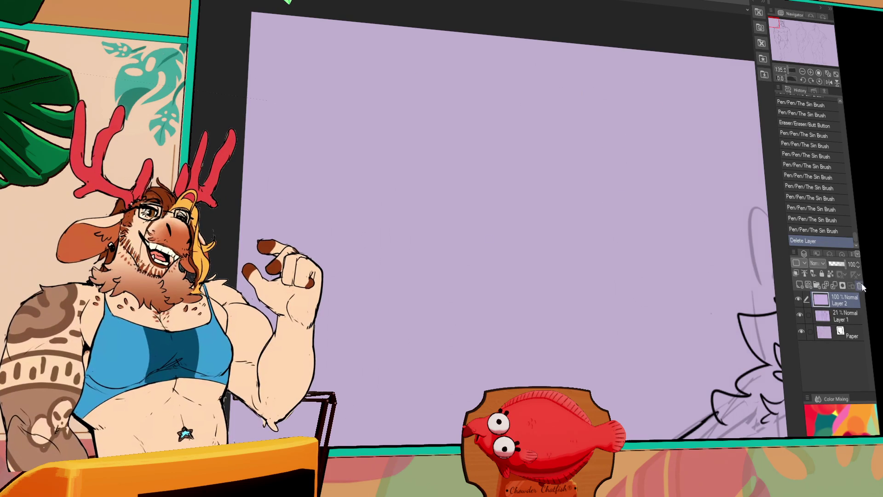
# - Recentre the wolf in view and touch up the lines near its eye
pyautogui.moveTo(719, 354); pyautogui.dragTo(374, 292)
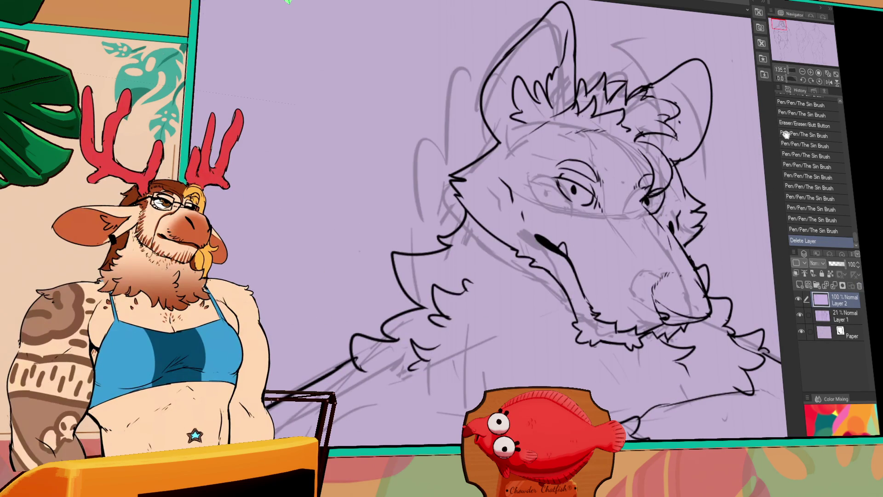
pyautogui.moveTo(688, 182); pyautogui.dragTo(580, 207)
pyautogui.moveTo(577, 237)
pyautogui.mouseDown()
pyautogui.moveTo(574, 224)
pyautogui.moveTo(536, 241)
pyautogui.mouseUp()
pyautogui.hotkey('ctrl', 'z')
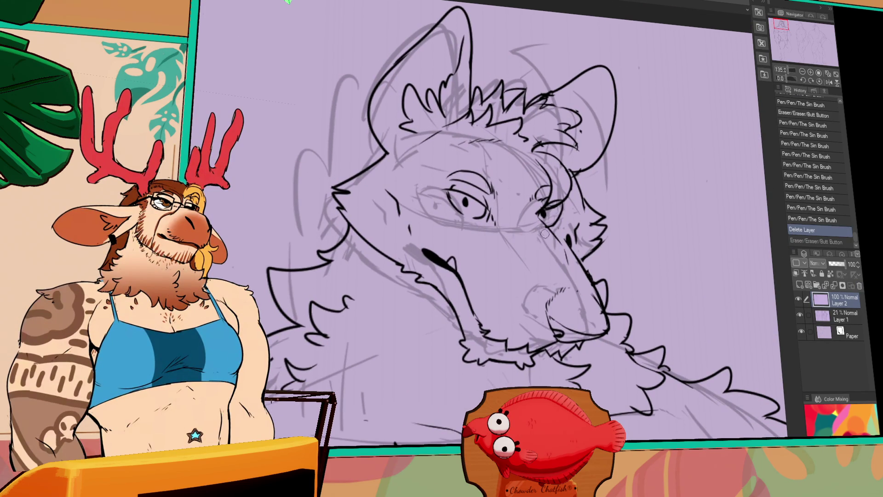
pyautogui.hotkey('ctrl', 'y')
pyautogui.moveTo(536, 213); pyautogui.dragTo(544, 230)
pyautogui.moveTo(470, 205); pyautogui.dragTo(474, 210)
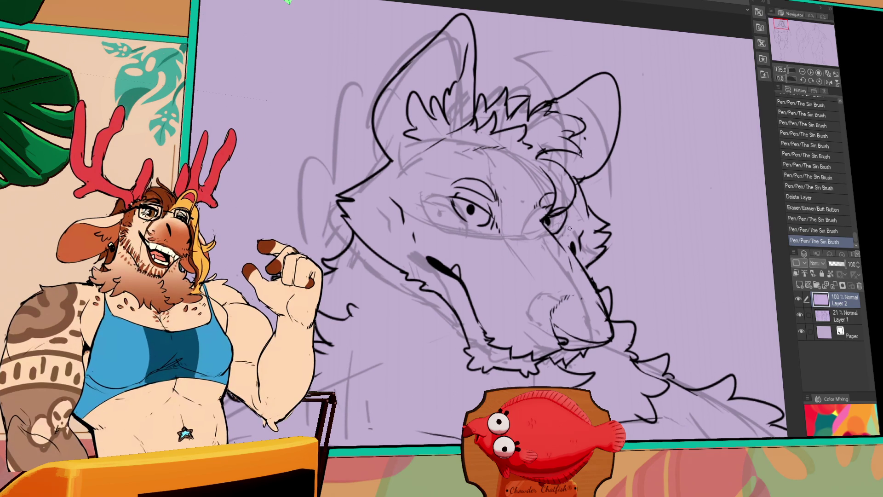
# - Redraw the mouth line until it looks right
pyautogui.moveTo(453, 261)
pyautogui.mouseDown()
pyautogui.moveTo(462, 267)
pyautogui.moveTo(457, 276)
pyautogui.mouseUp()
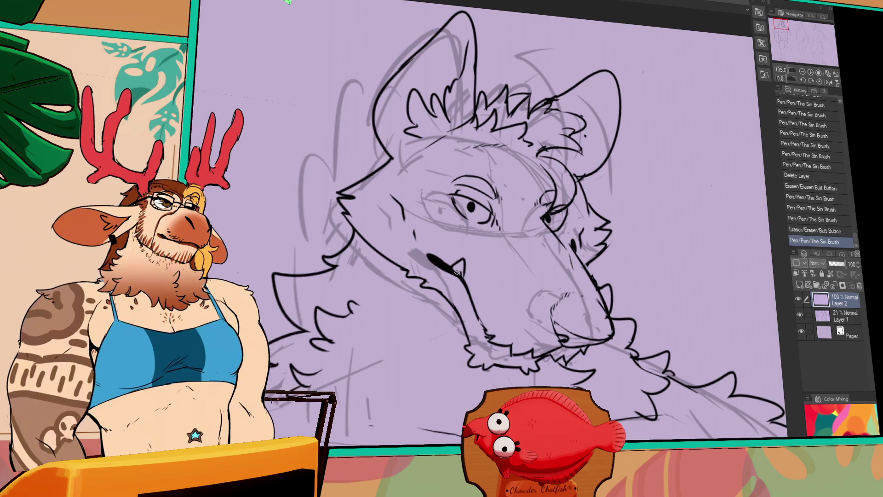
pyautogui.hotkey('ctrl', 'z')
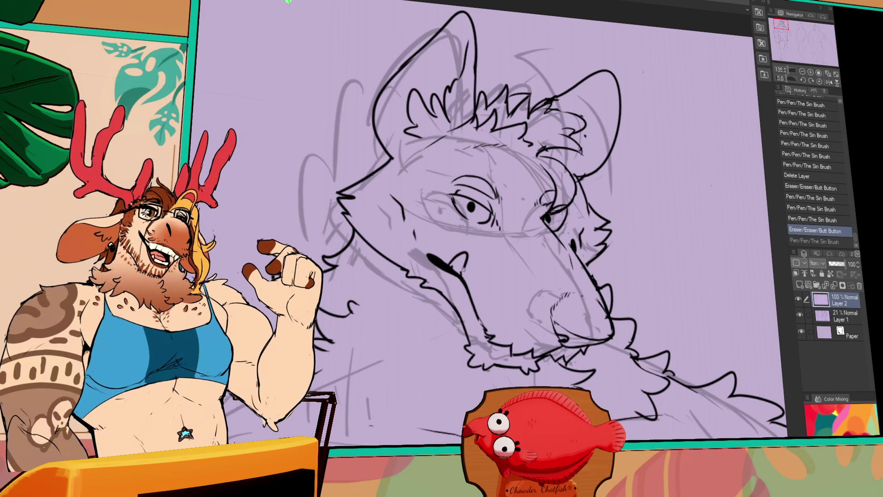
pyautogui.moveTo(464, 252); pyautogui.dragTo(458, 271)
pyautogui.moveTo(464, 252); pyautogui.dragTo(462, 273)
# - Zoom to 100% and touch up a chest line and the chest fur
pyautogui.moveTo(601, 320); pyautogui.dragTo(579, 251)
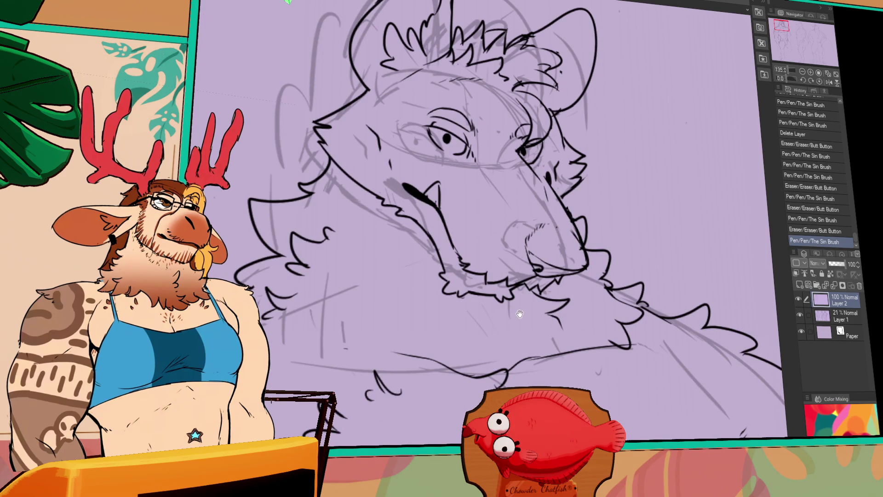
pyautogui.moveTo(517, 309); pyautogui.dragTo(513, 301)
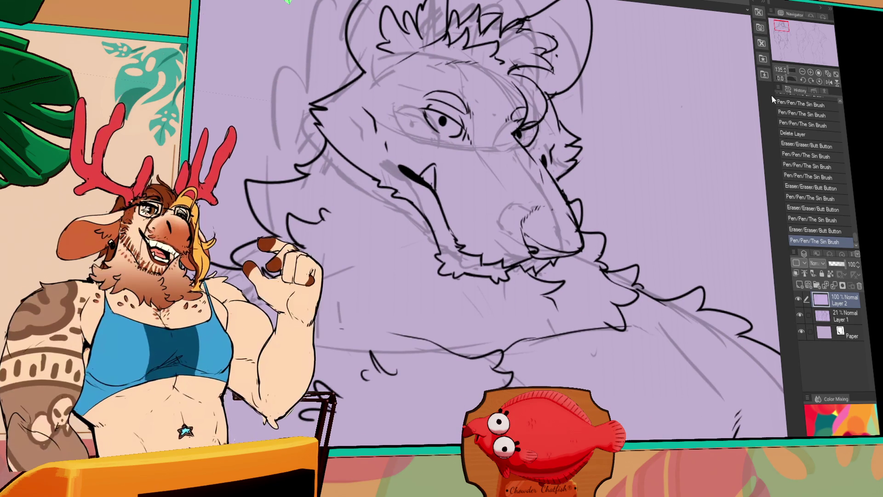
pyautogui.hotkey('ctrl', 'alt', '0')
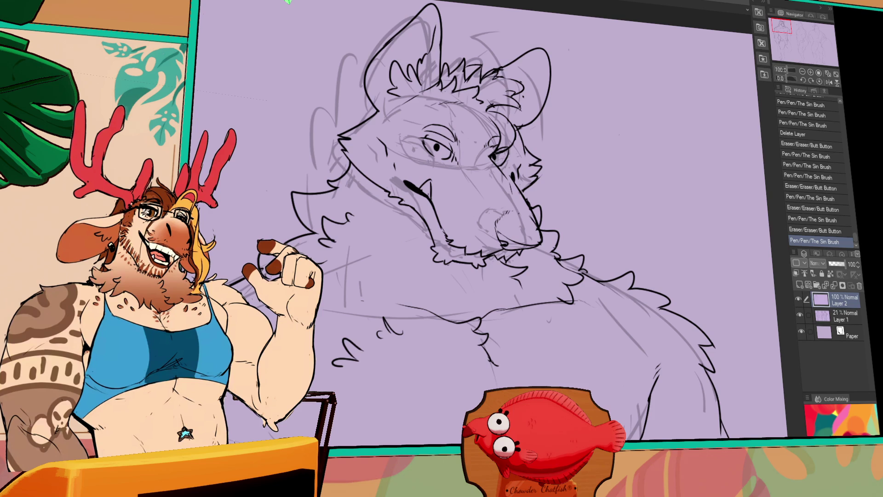
pyautogui.moveTo(260, 418)
pyautogui.mouseDown()
pyautogui.moveTo(347, 301)
pyautogui.moveTo(338, 290)
pyautogui.moveTo(363, 315)
pyautogui.mouseUp()
pyautogui.moveTo(327, 283)
pyautogui.mouseDown()
pyautogui.moveTo(368, 319)
pyautogui.moveTo(349, 299)
pyautogui.mouseUp()
pyautogui.moveTo(721, 334)
pyautogui.mouseDown()
pyautogui.moveTo(711, 278)
pyautogui.moveTo(679, 283)
pyautogui.mouseUp()
# - Ink short chest lines and the pectoral muscle contours, erasing and undoing misses
pyautogui.moveTo(662, 340); pyautogui.dragTo(649, 310)
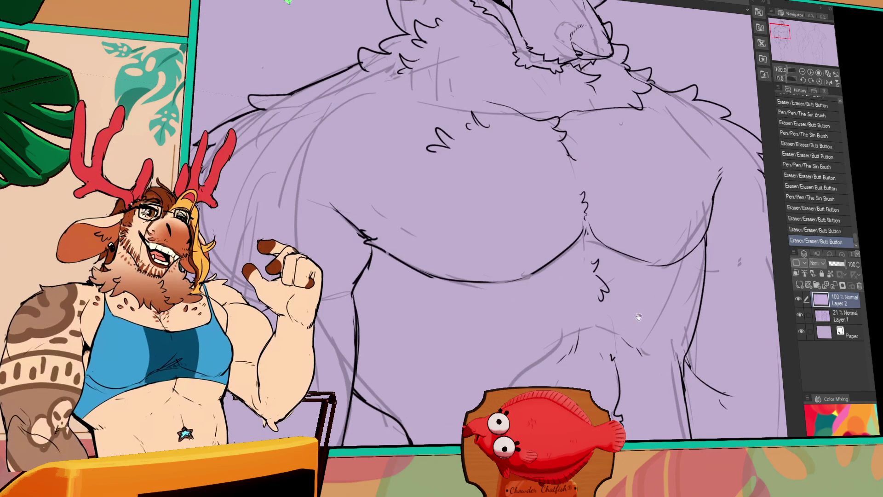
pyautogui.moveTo(549, 370); pyautogui.dragTo(546, 382)
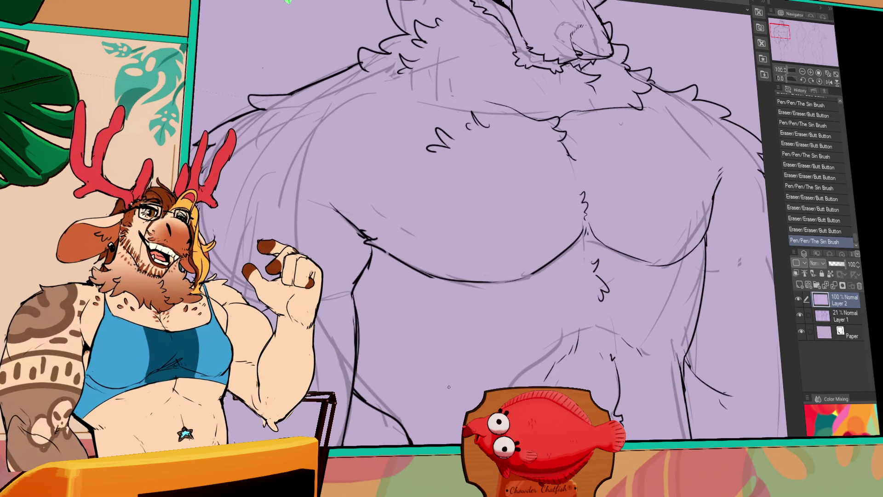
pyautogui.moveTo(385, 332)
pyautogui.mouseDown()
pyautogui.moveTo(414, 343)
pyautogui.moveTo(428, 361)
pyautogui.mouseUp()
pyautogui.hotkey('ctrl', 'z')
pyautogui.moveTo(423, 357)
pyautogui.mouseDown()
pyautogui.moveTo(430, 363)
pyautogui.moveTo(410, 364)
pyautogui.moveTo(435, 367)
pyautogui.moveTo(437, 377)
pyautogui.mouseUp()
pyautogui.moveTo(437, 377); pyautogui.dragTo(445, 393)
pyautogui.moveTo(433, 359); pyautogui.dragTo(440, 372)
pyautogui.moveTo(425, 340); pyautogui.dragTo(428, 335)
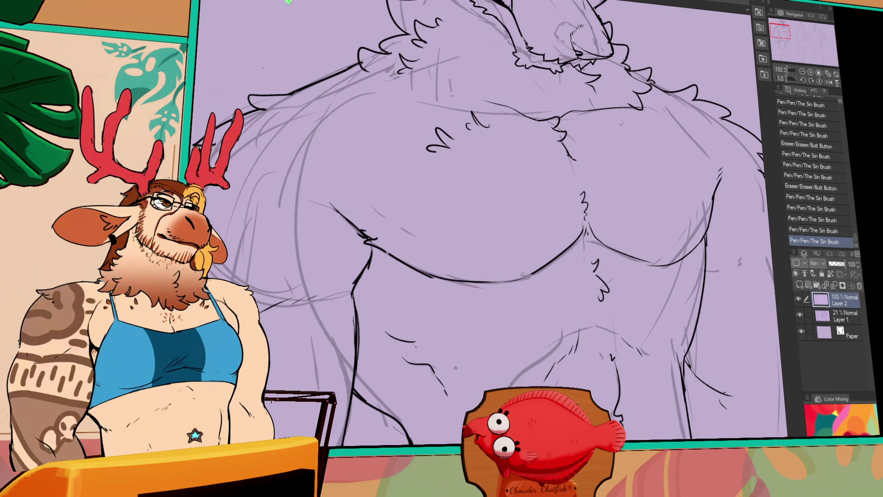
pyautogui.moveTo(450, 365); pyautogui.dragTo(450, 335)
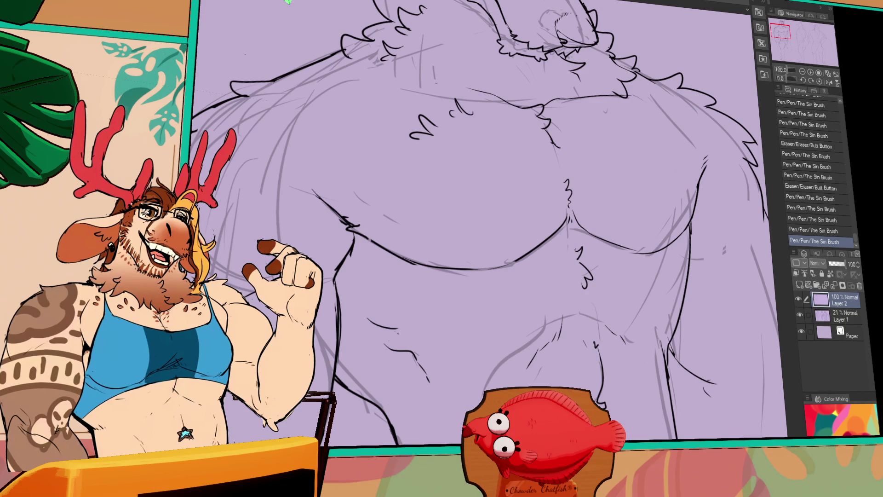
pyautogui.scroll(-5, 479, 230)
# - Ink the abdominal muscle lines and the right side of the torso outline
pyautogui.moveTo(469, 233); pyautogui.dragTo(505, 277)
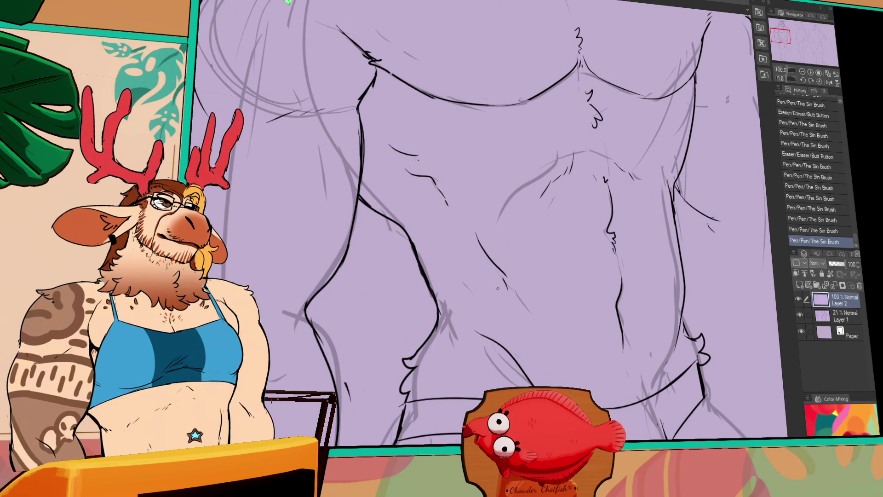
pyautogui.moveTo(480, 235); pyautogui.dragTo(514, 284)
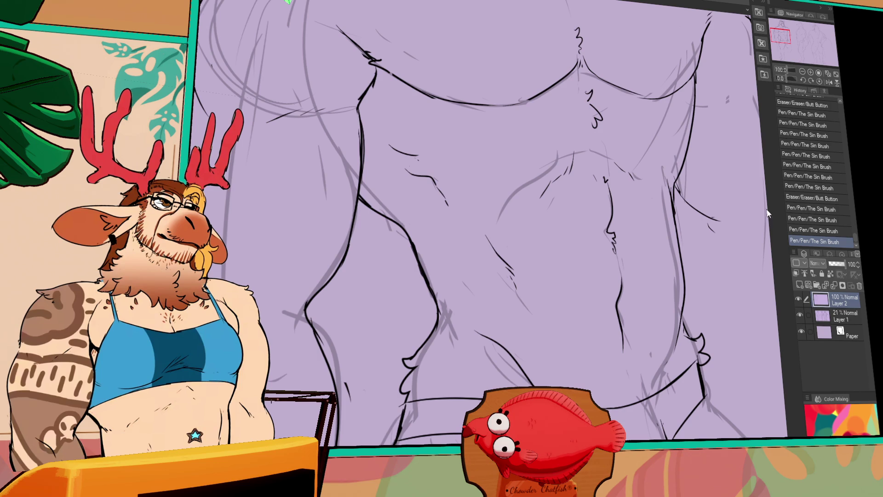
pyautogui.moveTo(676, 216); pyautogui.dragTo(672, 262)
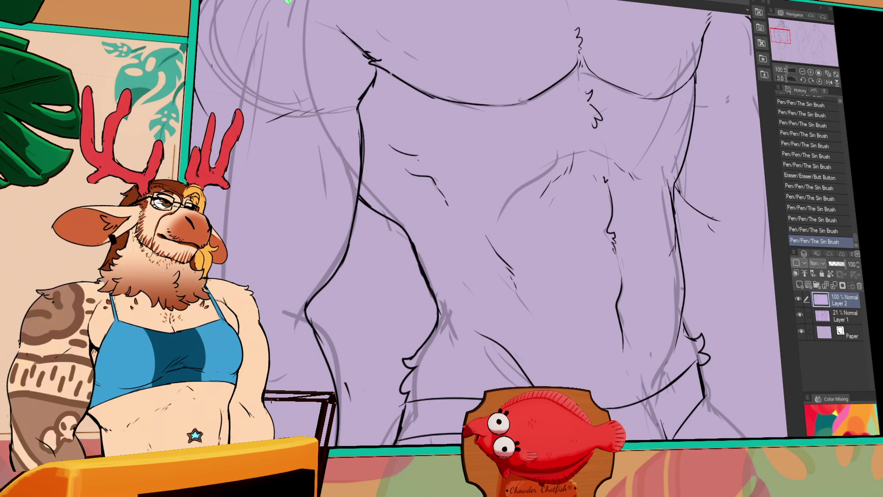
pyautogui.moveTo(682, 296); pyautogui.dragTo(684, 327)
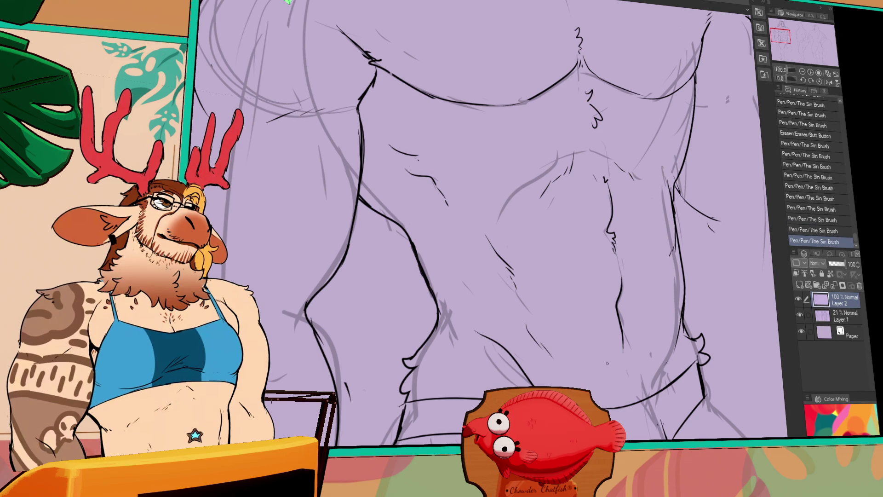
pyautogui.moveTo(612, 266); pyautogui.dragTo(626, 318)
pyautogui.moveTo(688, 386); pyautogui.dragTo(666, 387)
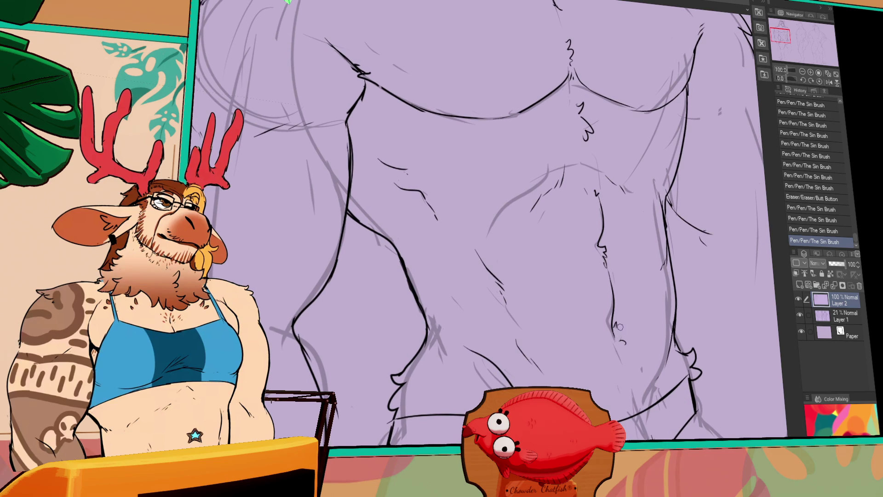
pyautogui.moveTo(626, 339); pyautogui.dragTo(622, 345)
pyautogui.moveTo(614, 330); pyautogui.dragTo(637, 420)
# - Erase small stray ink marks around the chest
pyautogui.moveTo(641, 314); pyautogui.dragTo(625, 350)
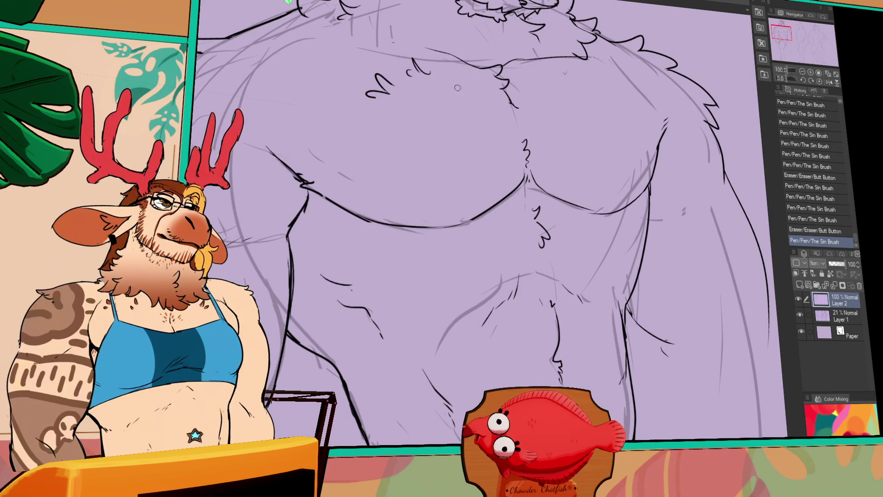
pyautogui.moveTo(408, 80)
pyautogui.mouseDown()
pyautogui.moveTo(410, 62)
pyautogui.moveTo(424, 59)
pyautogui.moveTo(416, 69)
pyautogui.mouseUp()
pyautogui.moveTo(703, 429); pyautogui.dragTo(674, 469)
pyautogui.moveTo(594, 338); pyautogui.dragTo(593, 349)
pyautogui.moveTo(593, 358); pyautogui.dragTo(591, 381)
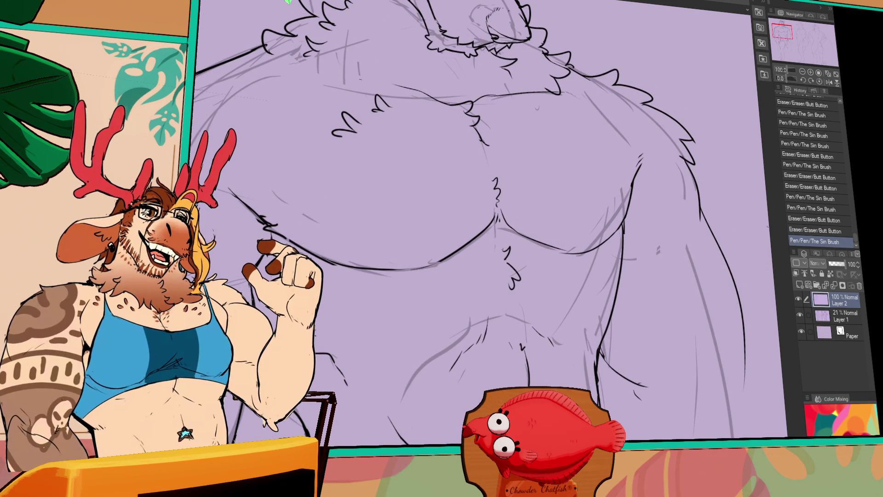
pyautogui.moveTo(590, 379); pyautogui.dragTo(590, 389)
pyautogui.moveTo(592, 393); pyautogui.dragTo(595, 411)
pyautogui.moveTo(649, 419); pyautogui.dragTo(647, 404)
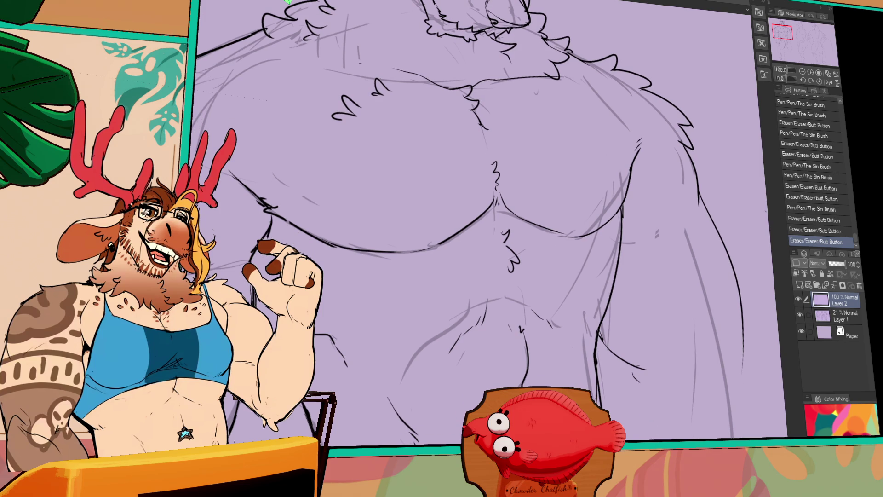
pyautogui.scroll(-5, 634, 435)
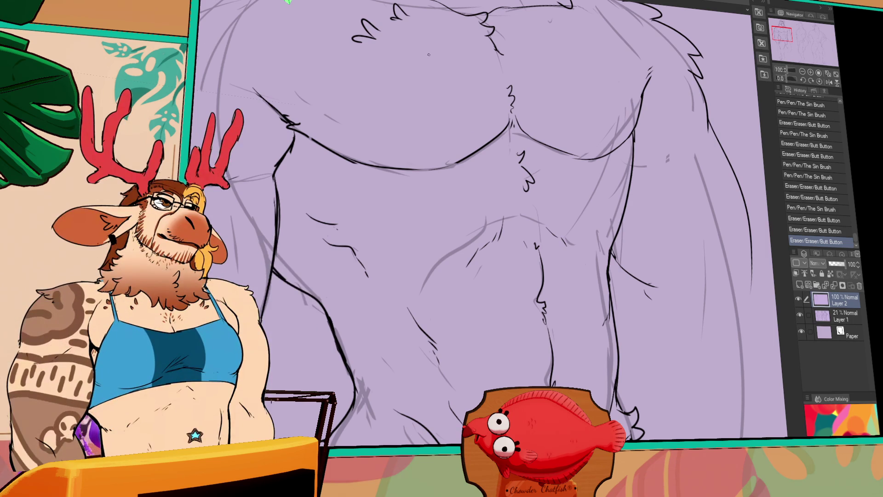
# - Scroll and pan the canvas to bring the wolf's head into view
pyautogui.scroll(-2, 454, 44)
pyautogui.scroll(-1, 455, 45)
pyautogui.moveTo(574, 201); pyautogui.dragTo(586, 304)
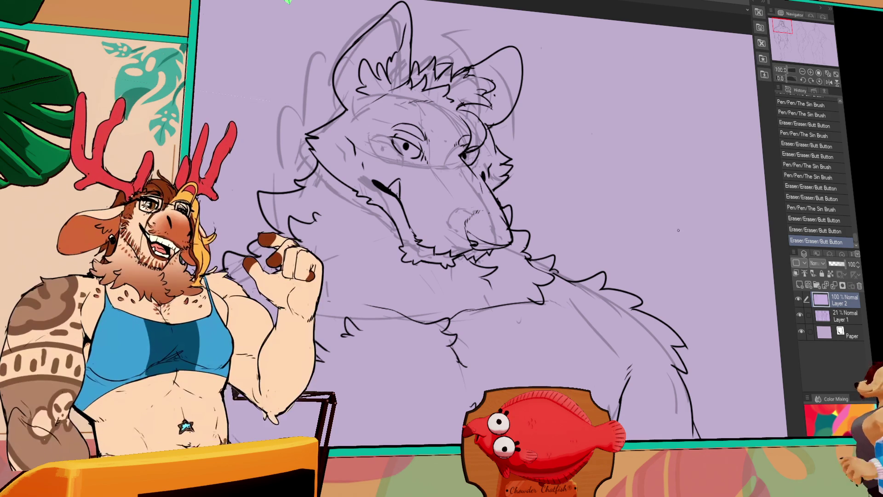
pyautogui.scroll(-1, 624, 315)
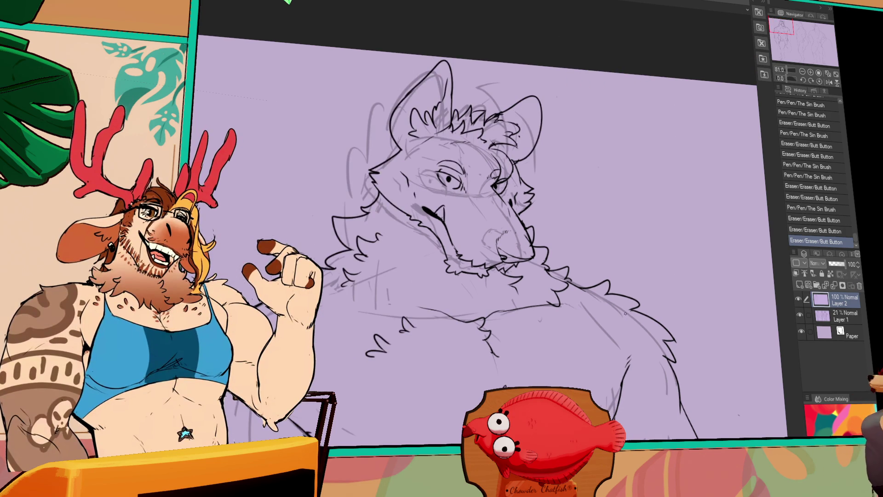
pyautogui.scroll(1, 625, 315)
pyautogui.scroll(3, 613, 309)
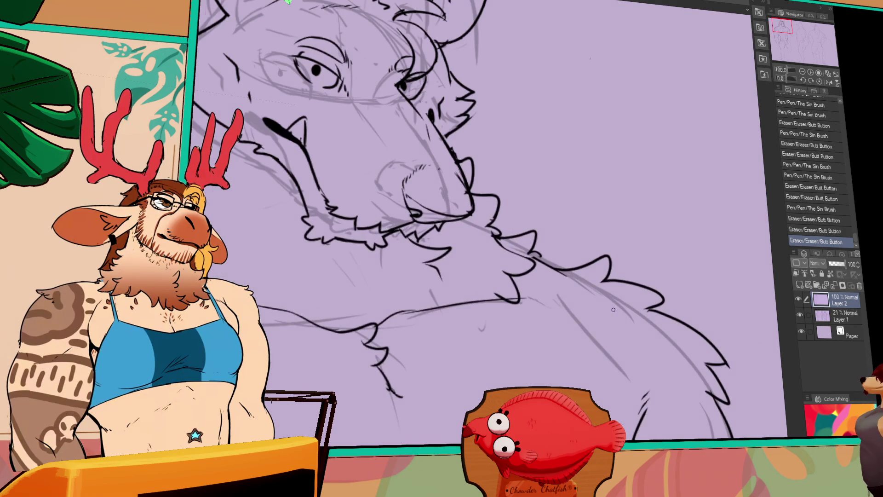
pyautogui.scroll(-2, 614, 306)
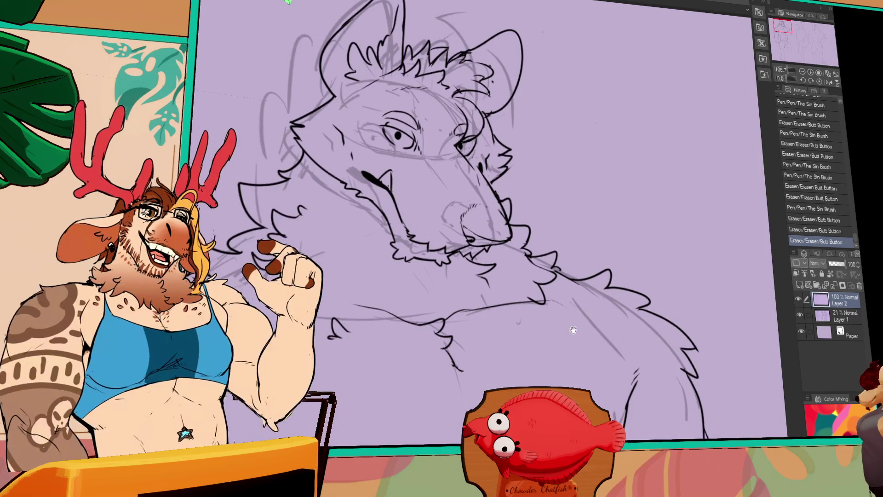
pyautogui.moveTo(560, 284); pyautogui.dragTo(571, 258)
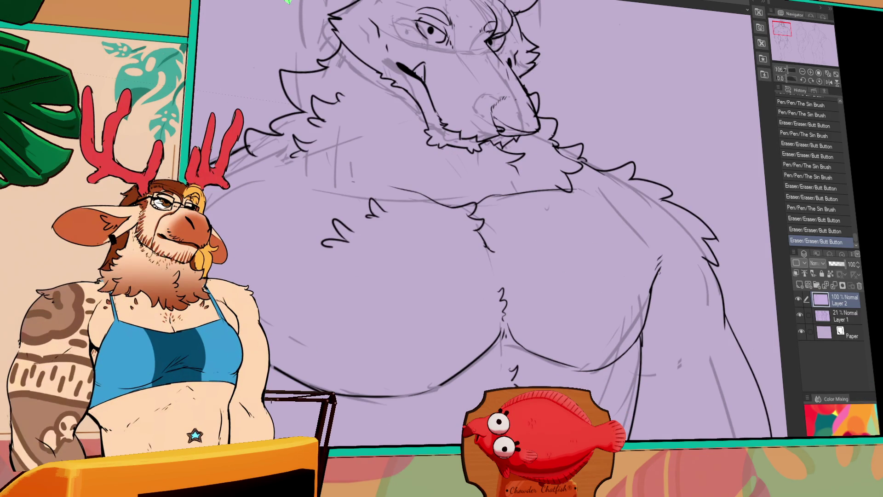
pyautogui.moveTo(608, 215); pyautogui.dragTo(590, 318)
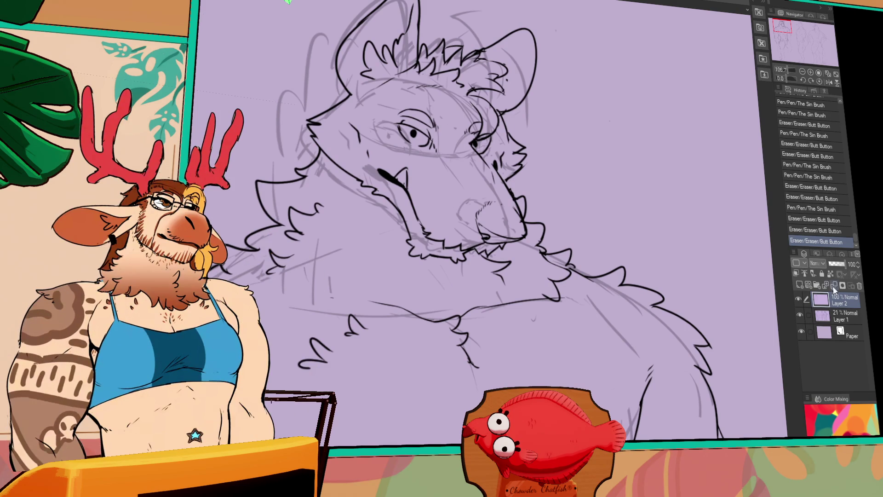
# - On the sketch layer, erase a small stray mark beside the wolf's snout
pyautogui.hotkey('alt', '[')
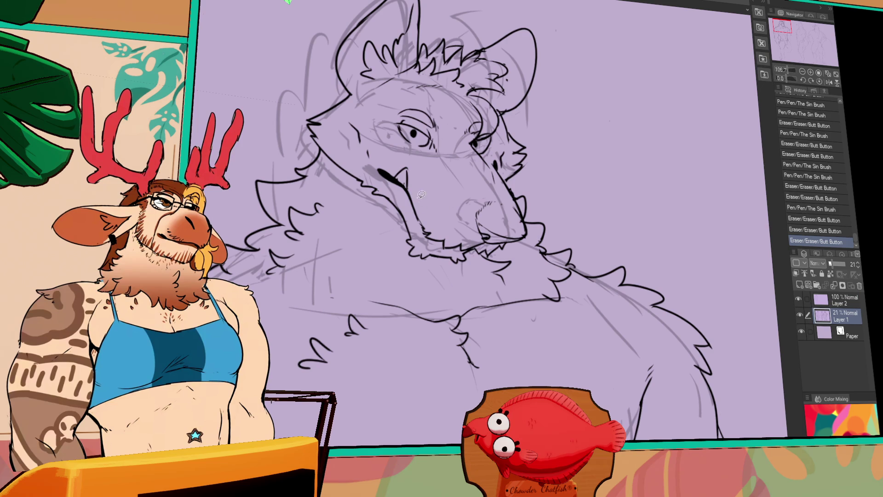
pyautogui.moveTo(418, 226)
pyautogui.mouseDown()
pyautogui.moveTo(472, 203)
pyautogui.moveTo(493, 149)
pyautogui.mouseUp()
pyautogui.hotkey('ctrl', 'z')
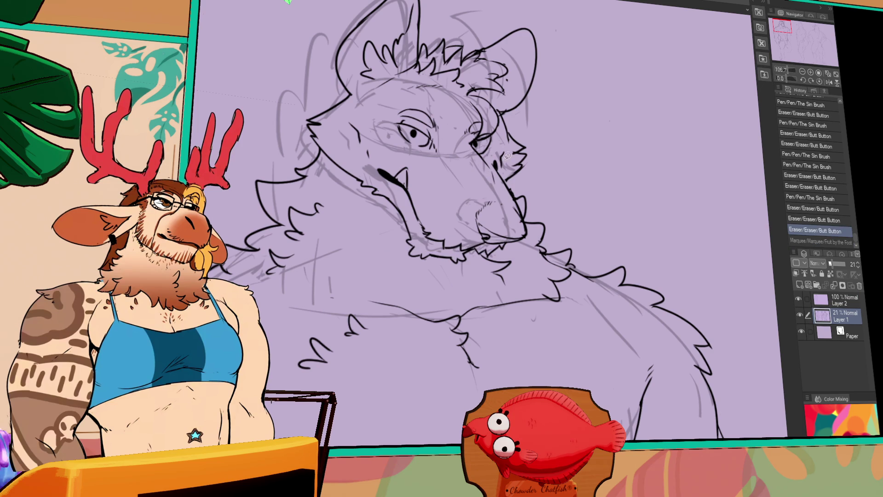
pyautogui.click(492, 164)
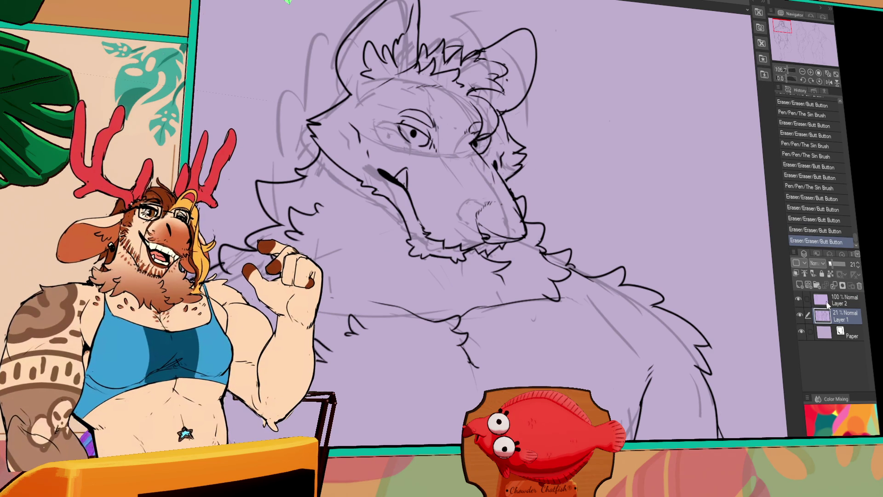
# - Back on Layer 2, touch up the snout ink with small pen and eraser strokes
pyautogui.click(842, 300)
pyautogui.moveTo(495, 174); pyautogui.dragTo(495, 184)
pyautogui.hotkey('ctrl', 'z')
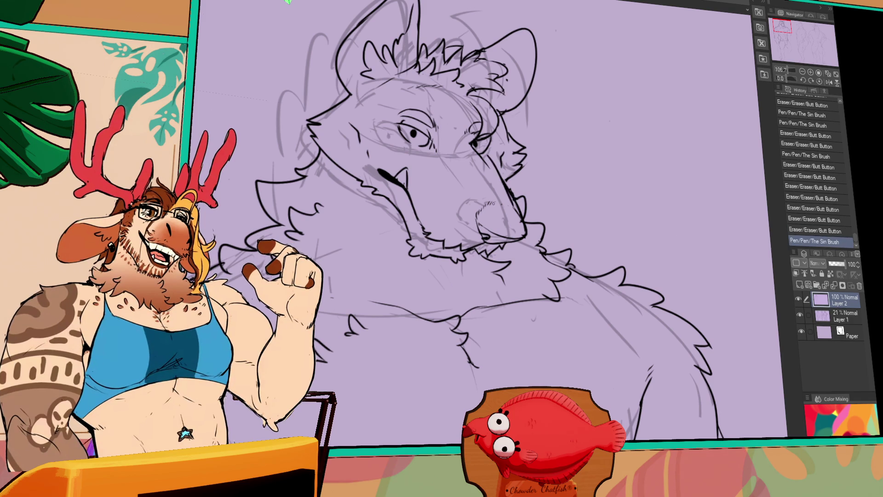
pyautogui.hotkey('ctrl', 'y')
pyautogui.moveTo(490, 162)
pyautogui.mouseDown()
pyautogui.moveTo(496, 156)
pyautogui.moveTo(500, 171)
pyautogui.mouseUp()
pyautogui.moveTo(497, 163); pyautogui.dragTo(500, 169)
pyautogui.moveTo(494, 163); pyautogui.dragTo(501, 171)
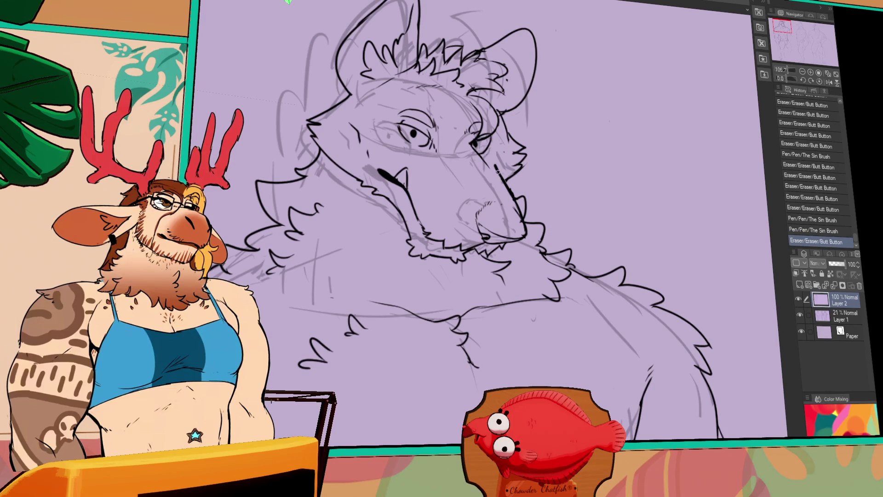
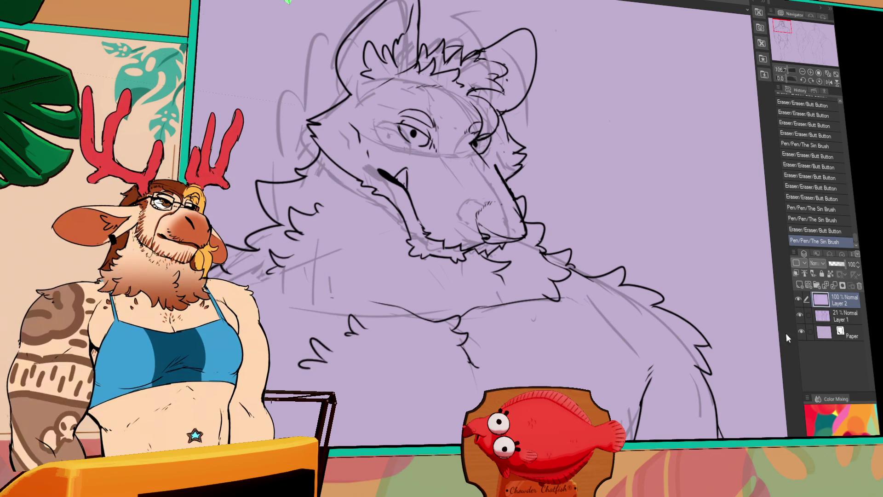
# - Erase and redraw the muzzle lines, undoing unwanted strokes and clearing stray sketch marks
pyautogui.click(511, 219)
pyautogui.moveTo(518, 224)
pyautogui.mouseDown()
pyautogui.moveTo(520, 212)
pyautogui.moveTo(527, 222)
pyautogui.mouseUp()
pyautogui.moveTo(497, 166); pyautogui.dragTo(502, 171)
pyautogui.click(480, 145)
pyautogui.hotkey('ctrl', 'z')
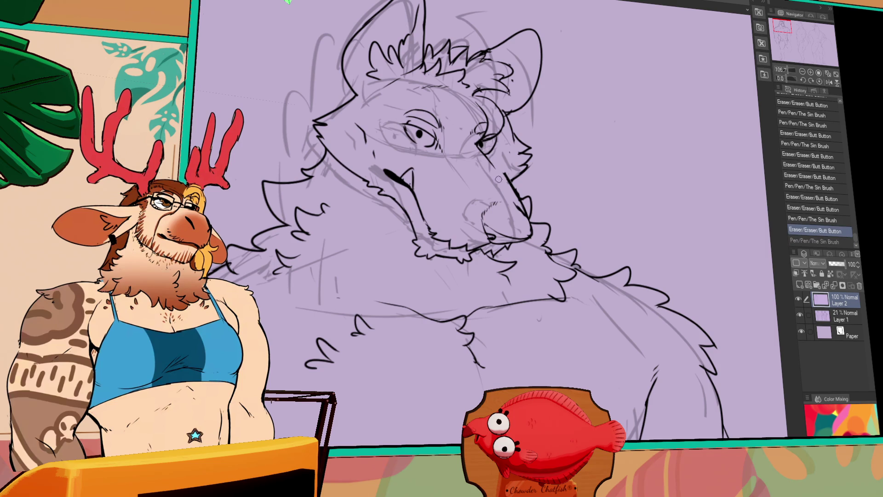
pyautogui.moveTo(513, 237); pyautogui.dragTo(527, 265)
pyautogui.moveTo(498, 178); pyautogui.dragTo(517, 212)
pyautogui.hotkey('ctrl', 'z')
pyautogui.moveTo(562, 268); pyautogui.dragTo(575, 315)
pyautogui.moveTo(529, 190); pyautogui.dragTo(537, 218)
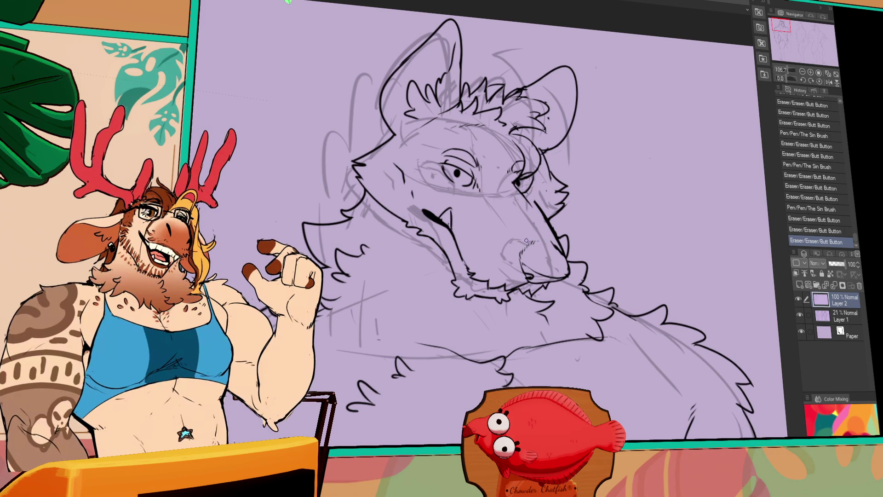
pyautogui.moveTo(527, 241)
pyautogui.mouseDown()
pyautogui.moveTo(552, 174)
pyautogui.moveTo(623, 149)
pyautogui.mouseUp()
# - Ink a single line across the upper chest with the pen
pyautogui.moveTo(443, 228); pyautogui.dragTo(555, 230)
pyautogui.hotkey('ctrl', 'z')
pyautogui.press('p')
pyautogui.moveTo(460, 231)
pyautogui.mouseDown()
pyautogui.moveTo(539, 238)
pyautogui.moveTo(653, 227)
pyautogui.mouseUp()
pyautogui.press('e')
pyautogui.scroll(-3, 689, 233)
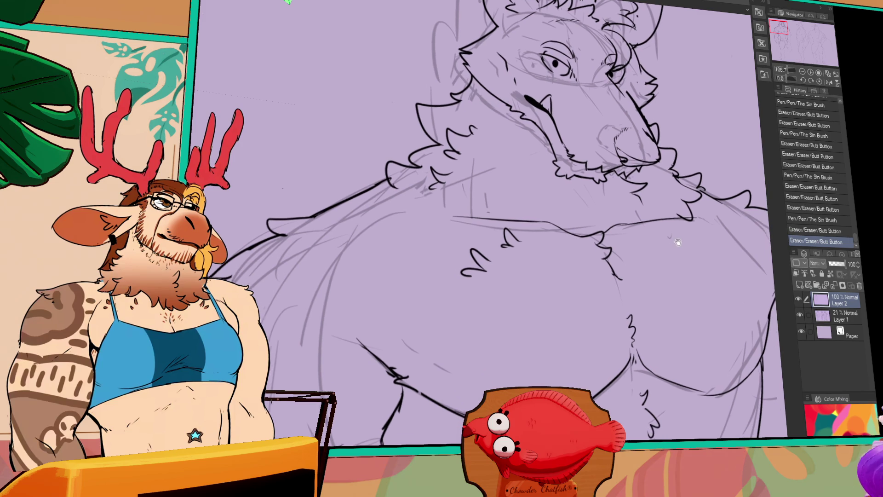
# - Add small fur tufts across the chest, undoing an accidental stroke
pyautogui.press('p')
pyautogui.click(602, 241)
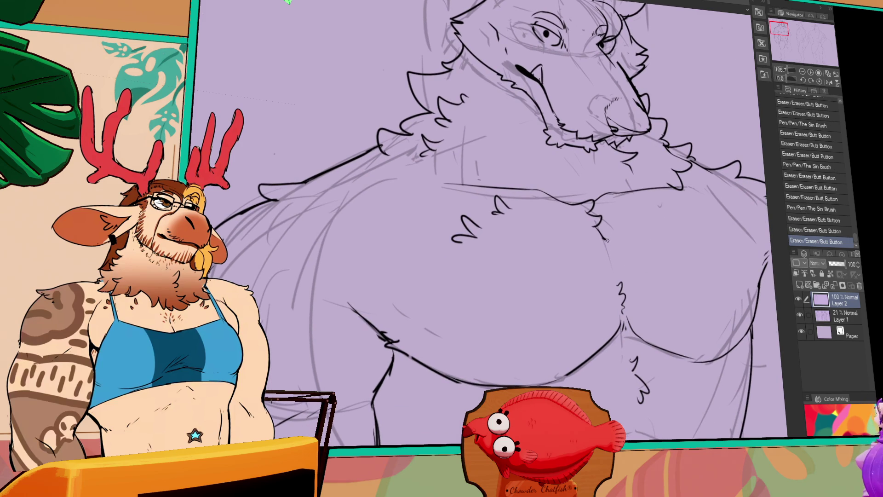
pyautogui.hotkey('ctrl', 'z')
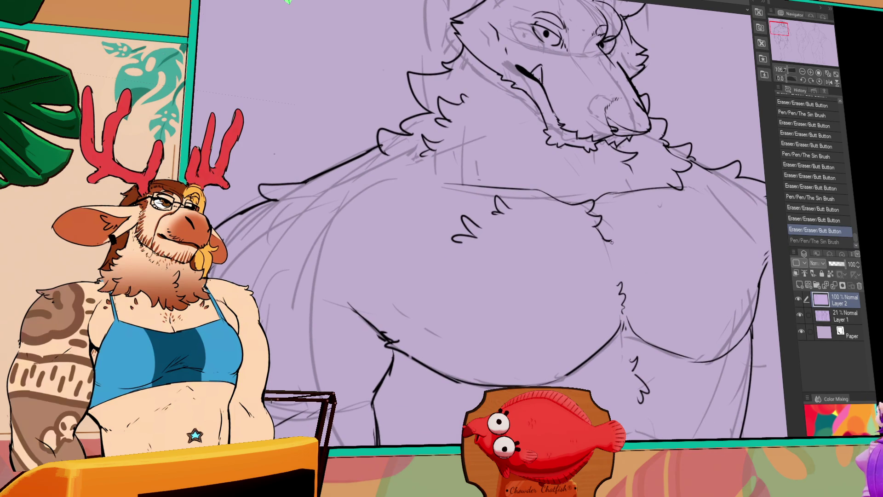
pyautogui.click(611, 255)
pyautogui.scroll(-2, 612, 253)
pyautogui.moveTo(449, 219)
pyautogui.mouseDown()
pyautogui.moveTo(457, 214)
pyautogui.moveTo(459, 227)
pyautogui.mouseUp()
pyautogui.moveTo(346, 268); pyautogui.dragTo(363, 275)
pyautogui.moveTo(347, 276); pyautogui.dragTo(362, 279)
pyautogui.scroll(2, 538, 315)
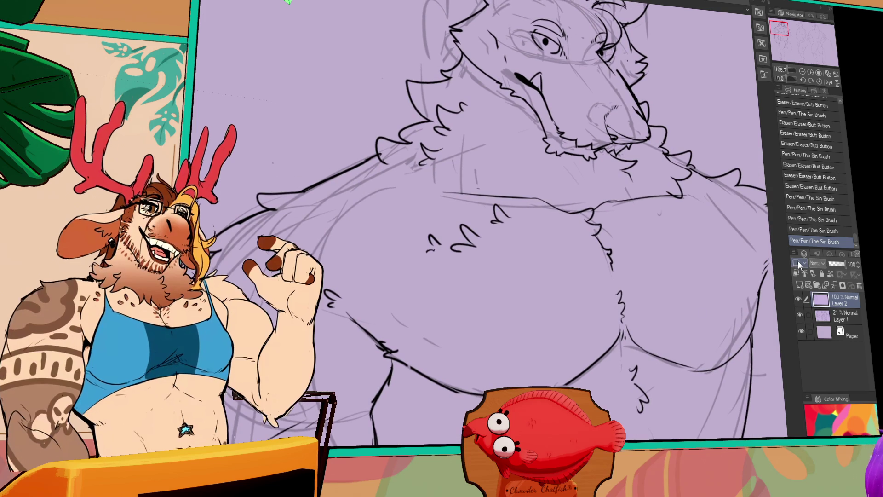
pyautogui.scroll(2, 683, 356)
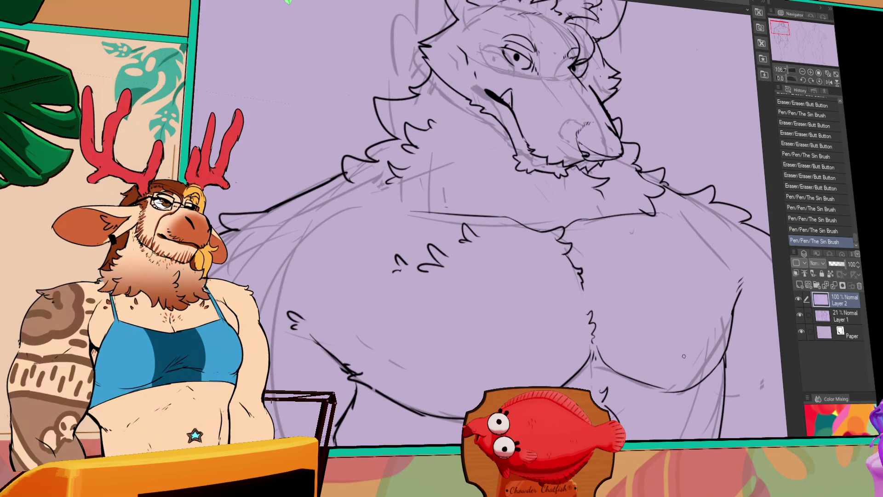
pyautogui.scroll(-2, 728, 381)
# - Redraw the lower right chest outline with short strokes along its edge
pyautogui.moveTo(667, 348)
pyautogui.mouseDown()
pyautogui.moveTo(658, 359)
pyautogui.moveTo(682, 347)
pyautogui.mouseUp()
pyautogui.moveTo(713, 312); pyautogui.dragTo(707, 335)
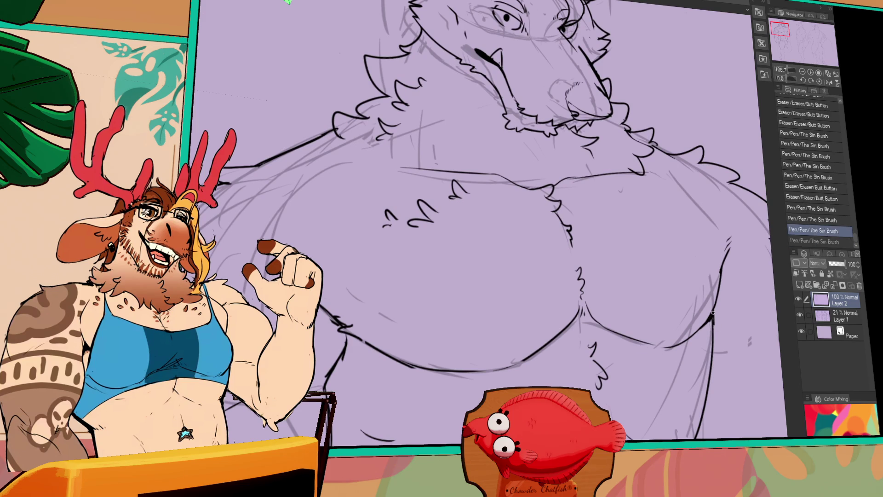
pyautogui.moveTo(716, 302); pyautogui.dragTo(712, 323)
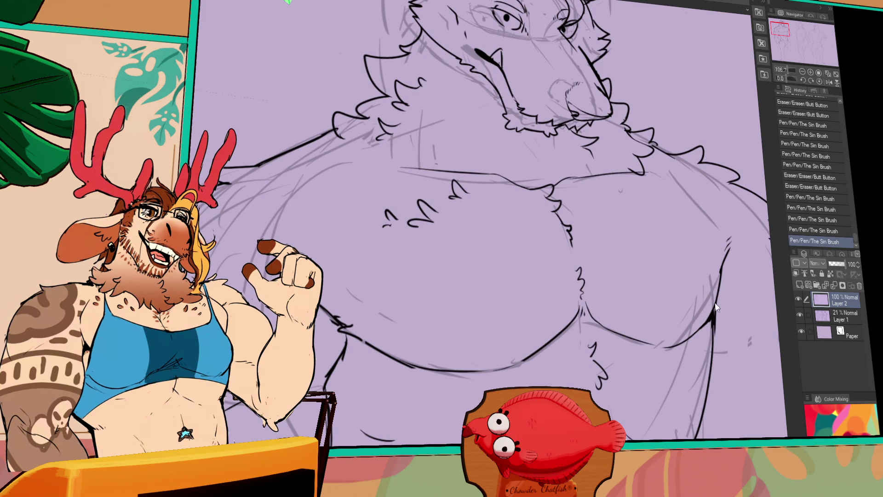
pyautogui.scroll(-2, 691, 331)
pyautogui.moveTo(717, 299)
pyautogui.mouseDown()
pyautogui.moveTo(713, 316)
pyautogui.moveTo(713, 308)
pyautogui.moveTo(689, 331)
pyautogui.moveTo(689, 359)
pyautogui.mouseUp()
pyautogui.click(722, 309)
pyautogui.hotkey('ctrl', 'z')
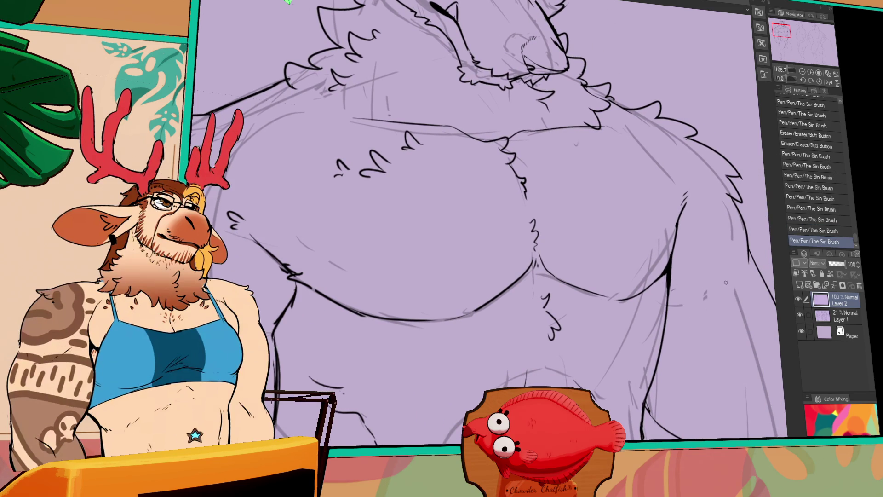
pyautogui.moveTo(676, 264)
pyautogui.mouseDown()
pyautogui.moveTo(669, 283)
pyautogui.moveTo(676, 275)
pyautogui.mouseUp()
# - Ink the left side of the chest and erase small stray lineart marks
pyautogui.moveTo(294, 296); pyautogui.dragTo(282, 320)
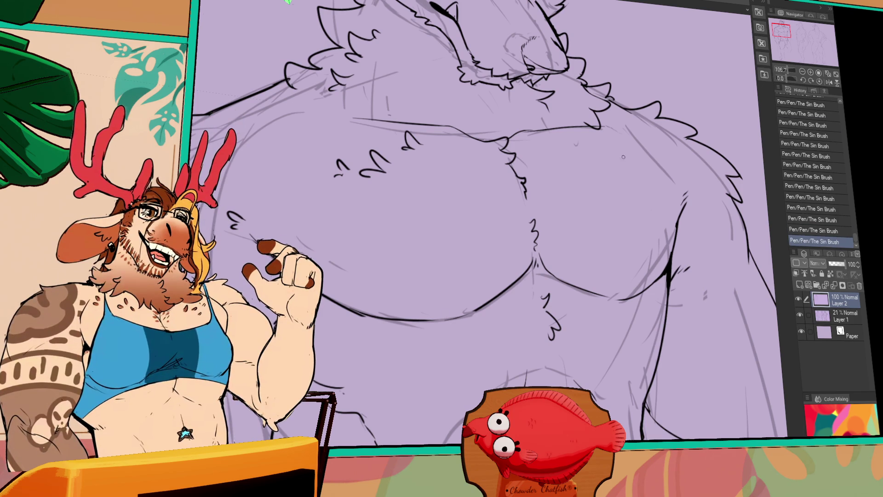
pyautogui.scroll(-1, 556, 174)
pyautogui.scroll(-1, 674, 258)
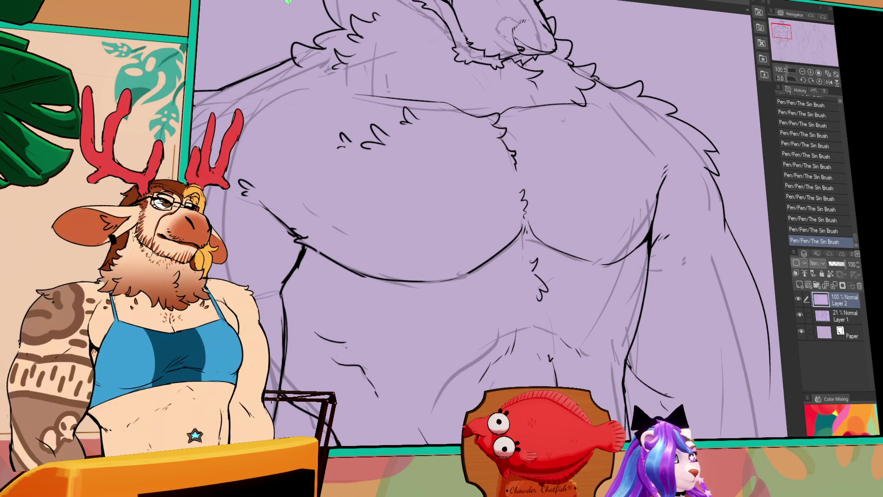
pyautogui.moveTo(602, 274)
pyautogui.mouseDown()
pyautogui.moveTo(583, 303)
pyautogui.moveTo(586, 326)
pyautogui.mouseUp()
pyautogui.moveTo(633, 265)
pyautogui.mouseDown()
pyautogui.moveTo(607, 357)
pyautogui.moveTo(603, 349)
pyautogui.mouseUp()
pyautogui.moveTo(600, 342); pyautogui.dragTo(603, 348)
pyautogui.moveTo(565, 322); pyautogui.dragTo(638, 294)
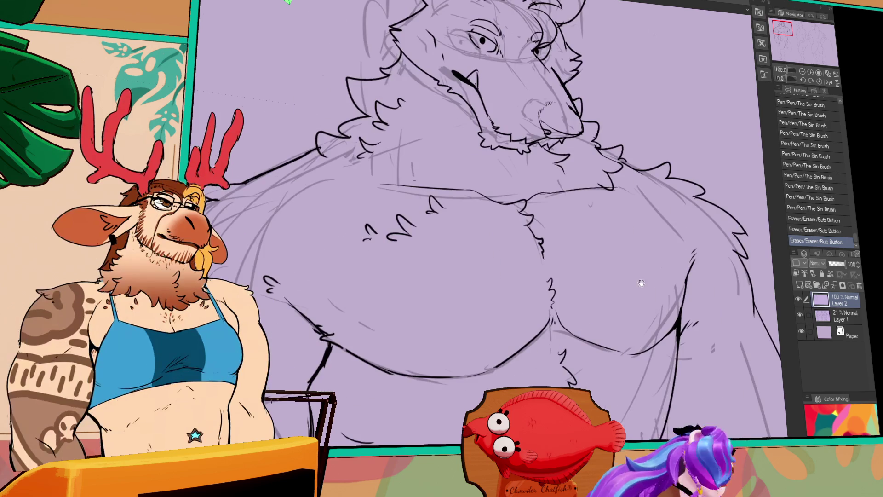
# - Touch up lower-left lines and ink thin lines near the muzzle
pyautogui.moveTo(348, 359); pyautogui.dragTo(346, 363)
pyautogui.moveTo(292, 304); pyautogui.dragTo(296, 312)
pyautogui.moveTo(295, 306); pyautogui.dragTo(322, 333)
pyautogui.moveTo(677, 358); pyautogui.dragTo(684, 352)
pyautogui.moveTo(699, 313); pyautogui.dragTo(687, 343)
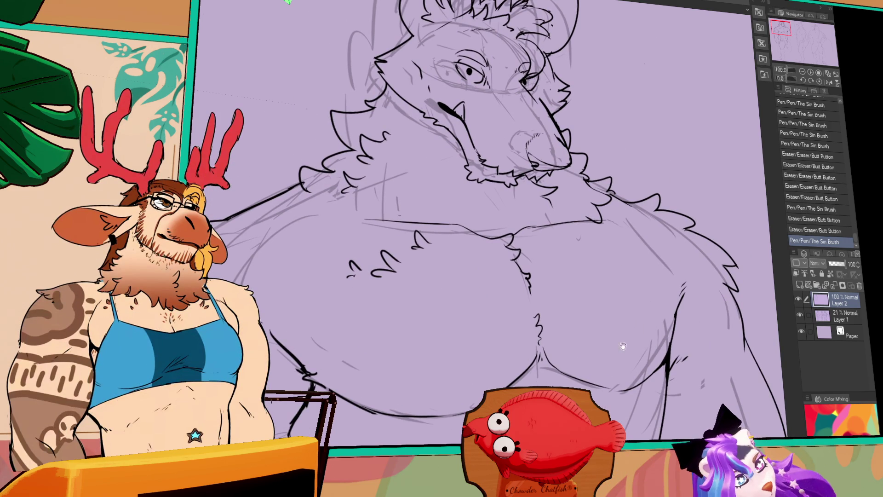
pyautogui.moveTo(723, 301); pyautogui.dragTo(722, 328)
pyautogui.moveTo(467, 180)
pyautogui.mouseDown()
pyautogui.moveTo(447, 145)
pyautogui.moveTo(506, 234)
pyautogui.mouseUp()
# - Nudge a section of lineart, deselect, and touch up the chin and jaw
pyautogui.moveTo(513, 202)
pyautogui.mouseDown()
pyautogui.moveTo(516, 220)
pyautogui.moveTo(498, 206)
pyautogui.moveTo(514, 195)
pyautogui.moveTo(520, 206)
pyautogui.mouseUp()
pyautogui.hotkey('ctrl', 'd')
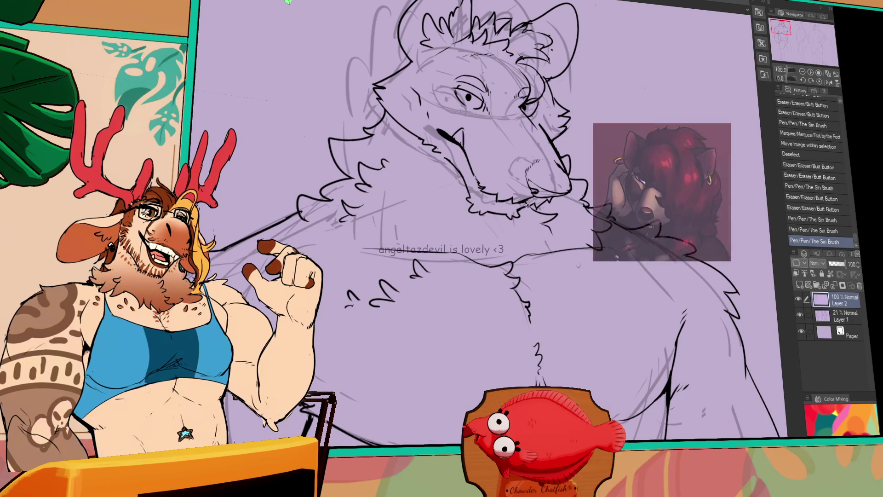
pyautogui.moveTo(520, 205); pyautogui.dragTo(527, 209)
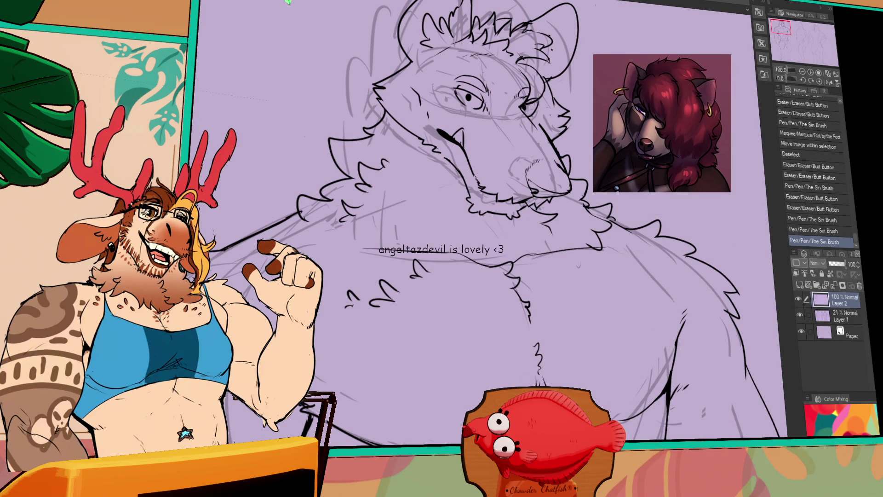
pyautogui.moveTo(581, 213)
pyautogui.mouseDown()
pyautogui.moveTo(586, 218)
pyautogui.moveTo(585, 210)
pyautogui.mouseUp()
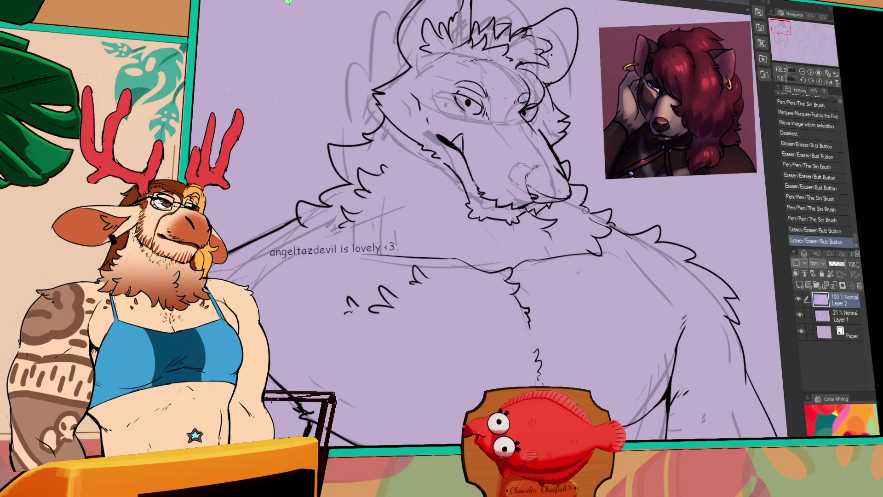
pyautogui.moveTo(612, 304); pyautogui.dragTo(619, 317)
pyautogui.hotkey('ctrl', 'z')
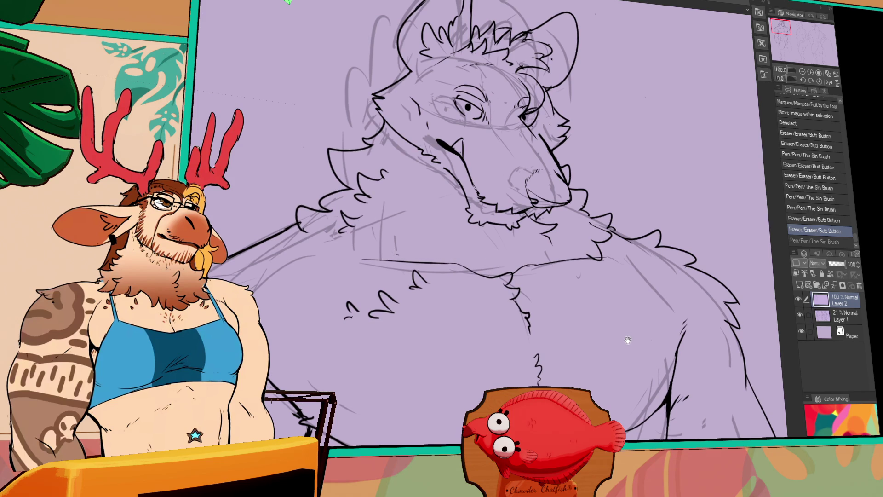
# - Add fur strokes at the neck and chin and touch up lines near the eye
pyautogui.moveTo(627, 340); pyautogui.dragTo(630, 322)
pyautogui.moveTo(449, 193)
pyautogui.mouseDown()
pyautogui.moveTo(460, 214)
pyautogui.moveTo(453, 207)
pyautogui.mouseUp()
pyautogui.moveTo(519, 236); pyautogui.dragTo(507, 267)
pyautogui.moveTo(490, 143); pyautogui.dragTo(489, 162)
pyautogui.moveTo(457, 126)
pyautogui.mouseDown()
pyautogui.moveTo(461, 139)
pyautogui.moveTo(461, 130)
pyautogui.mouseUp()
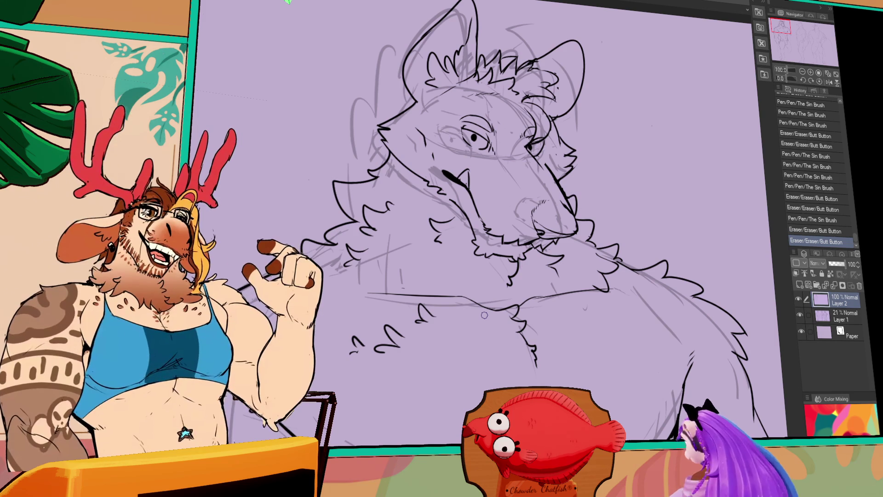
# - Add small ink strokes on the face and rework the right shoulder line
pyautogui.moveTo(727, 336); pyautogui.dragTo(727, 340)
pyautogui.hotkey('ctrl', 'z')
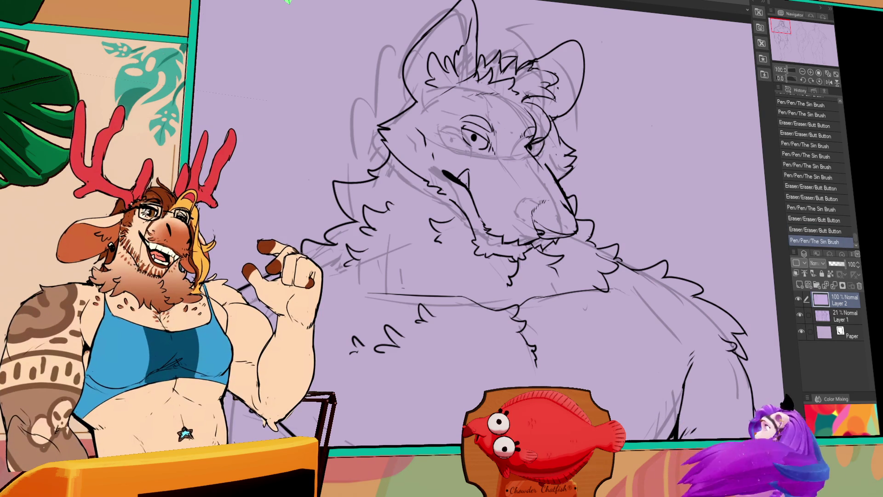
pyautogui.hotkey('ctrl', 'y')
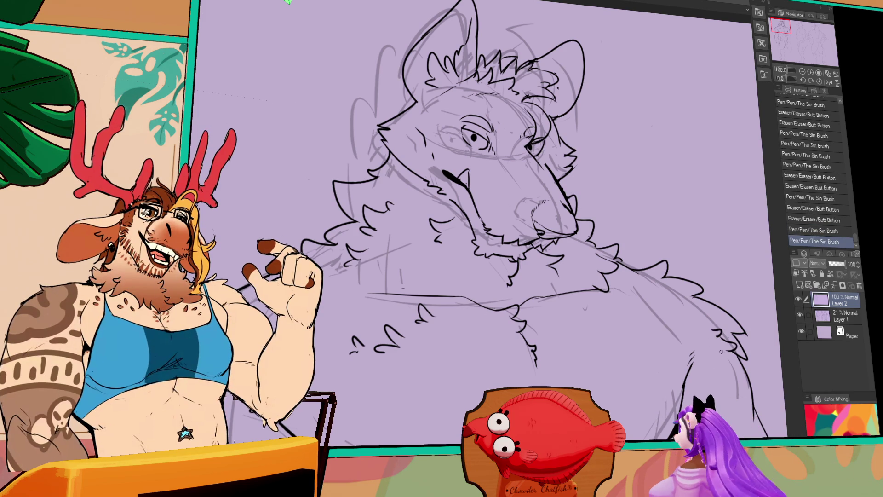
pyautogui.moveTo(683, 391)
pyautogui.mouseDown()
pyautogui.moveTo(693, 368)
pyautogui.moveTo(749, 318)
pyautogui.moveTo(709, 357)
pyautogui.moveTo(667, 359)
pyautogui.mouseUp()
pyautogui.moveTo(713, 307)
pyautogui.mouseDown()
pyautogui.moveTo(704, 316)
pyautogui.moveTo(711, 303)
pyautogui.mouseUp()
pyautogui.moveTo(713, 304)
pyautogui.mouseDown()
pyautogui.moveTo(722, 307)
pyautogui.moveTo(705, 373)
pyautogui.mouseUp()
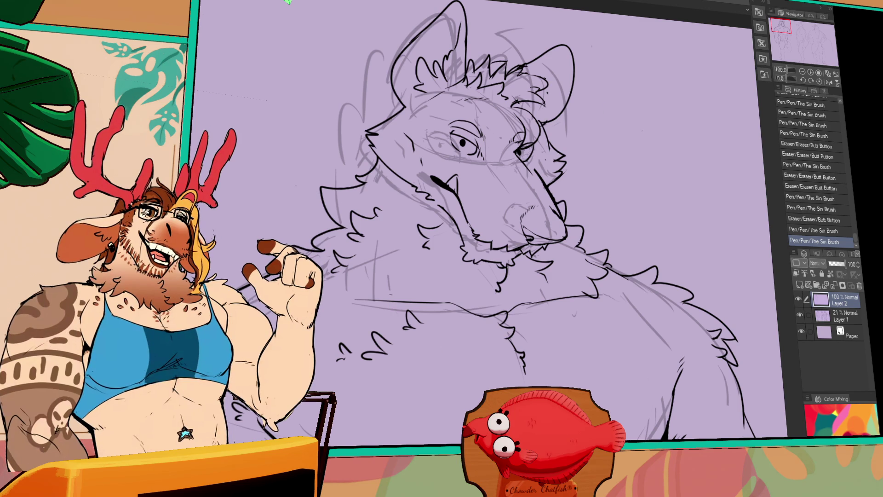
# - Erase and redraw the mouth and nose lines
pyautogui.moveTo(432, 177); pyautogui.dragTo(462, 188)
pyautogui.moveTo(453, 182)
pyautogui.mouseDown()
pyautogui.moveTo(457, 190)
pyautogui.moveTo(463, 182)
pyautogui.mouseUp()
pyautogui.moveTo(442, 182); pyautogui.dragTo(461, 192)
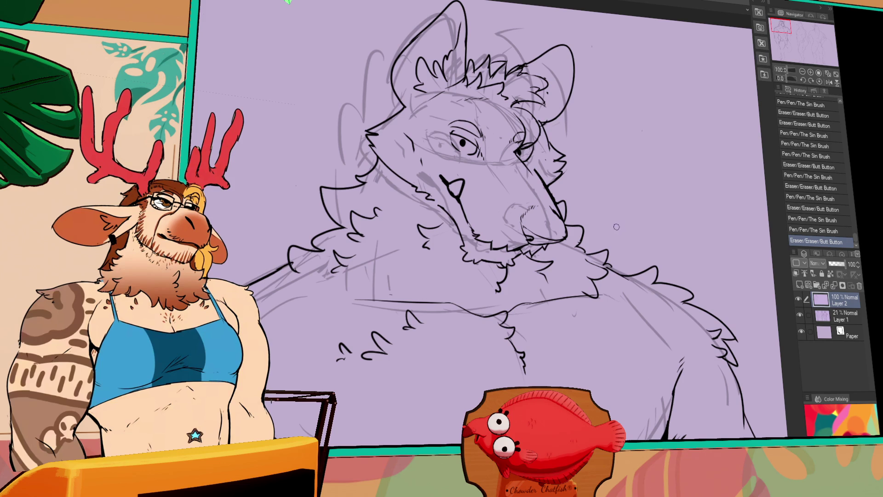
pyautogui.click(829, 82)
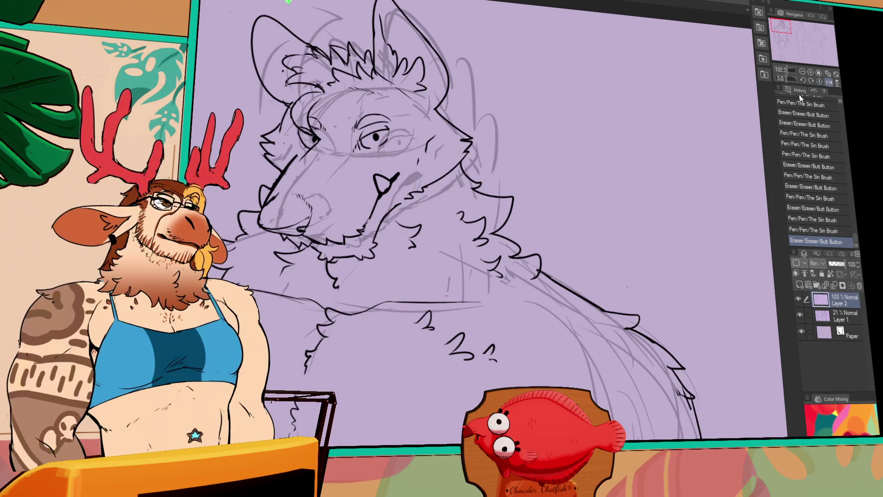
# - Clean up the cheek lines and touch up small marks along the muzzle and face
pyautogui.moveTo(398, 148)
pyautogui.mouseDown()
pyautogui.moveTo(397, 162)
pyautogui.moveTo(395, 152)
pyautogui.moveTo(390, 159)
pyautogui.mouseUp()
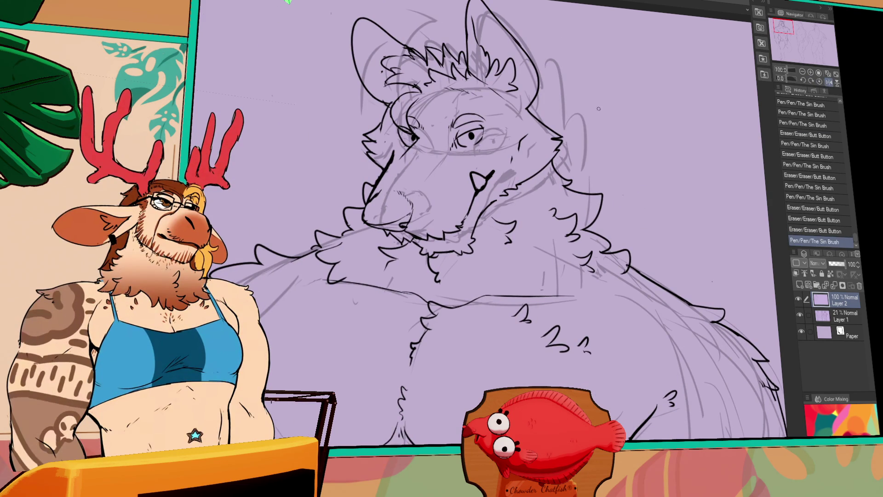
pyautogui.moveTo(488, 173); pyautogui.dragTo(488, 170)
pyautogui.moveTo(521, 222); pyautogui.dragTo(502, 217)
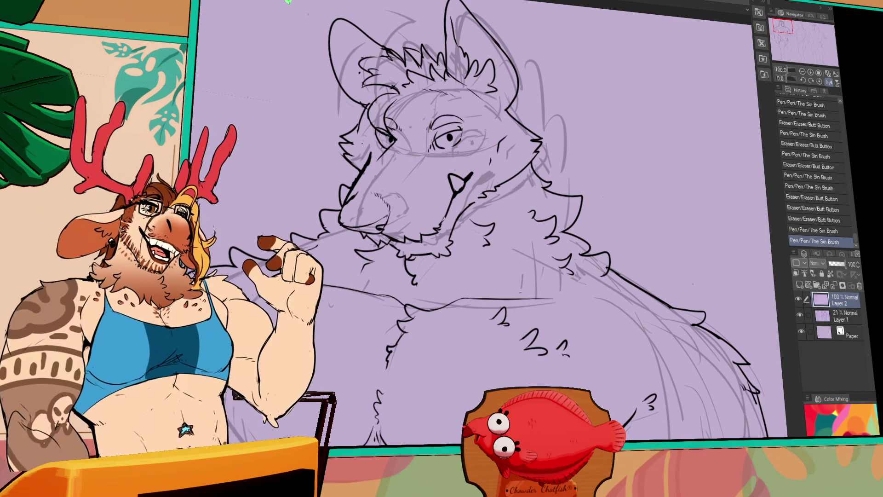
pyautogui.moveTo(585, 242); pyautogui.dragTo(623, 248)
pyautogui.moveTo(413, 157)
pyautogui.mouseDown()
pyautogui.moveTo(403, 172)
pyautogui.moveTo(399, 153)
pyautogui.mouseUp()
pyautogui.scroll(-1, 499, 249)
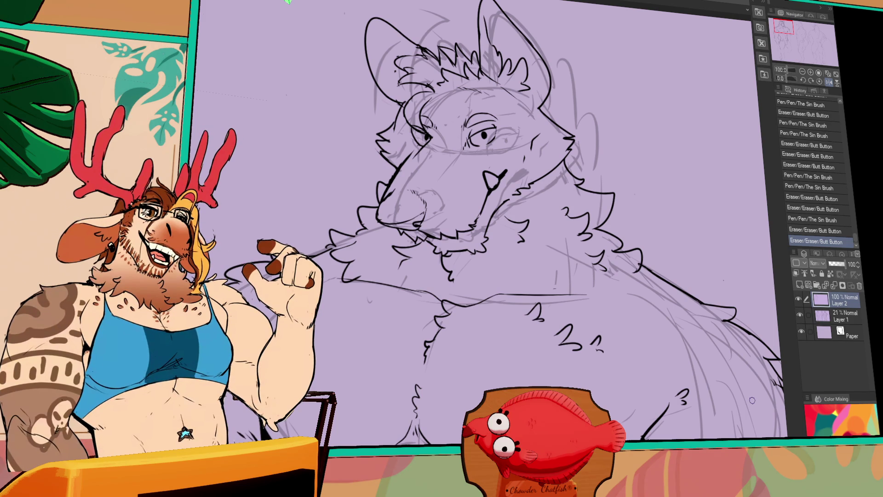
# - Try short ink strokes near the ear, body and muzzle, undoing unwanted ones
pyautogui.moveTo(550, 124)
pyautogui.mouseDown()
pyautogui.moveTo(546, 96)
pyautogui.moveTo(554, 112)
pyautogui.moveTo(550, 105)
pyautogui.moveTo(560, 103)
pyautogui.mouseUp()
pyautogui.hotkey('ctrl', 'z')
pyautogui.hotkey('ctrl', 'z')
pyautogui.hotkey('ctrl', 'z')
pyautogui.hotkey('ctrl', 'z')
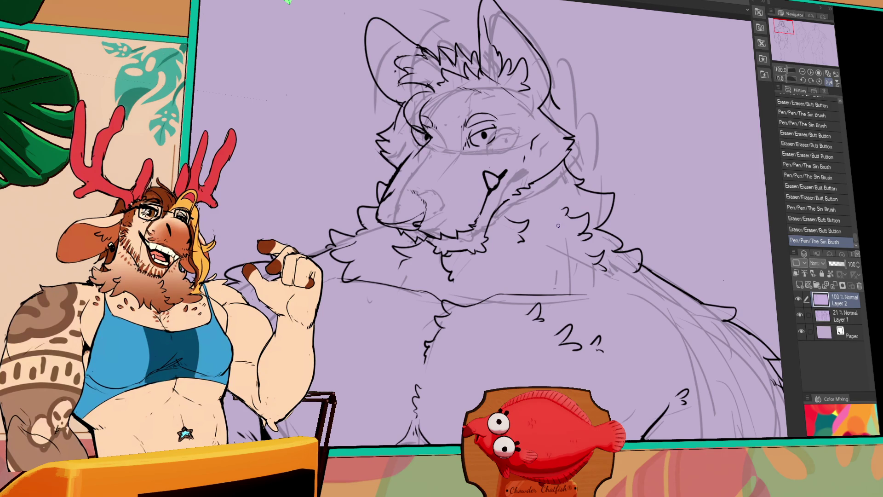
pyautogui.moveTo(633, 310); pyautogui.dragTo(636, 344)
pyautogui.hotkey('ctrl', 'z')
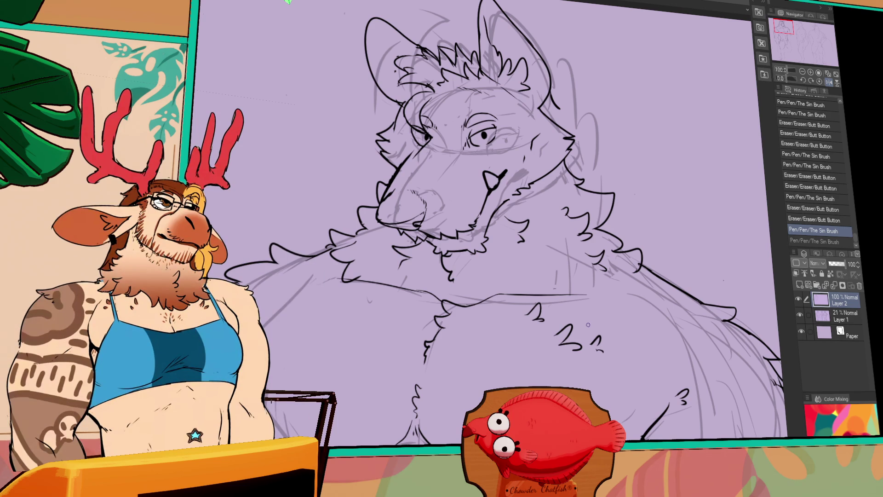
pyautogui.click(666, 188)
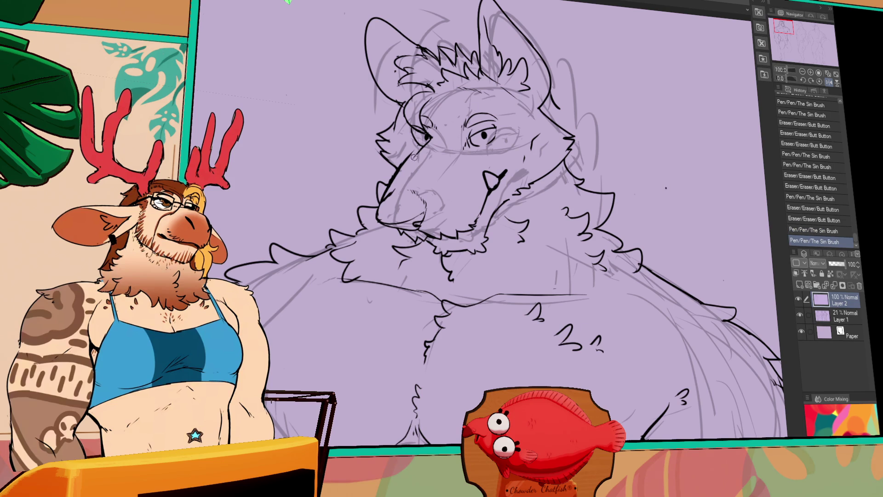
pyautogui.moveTo(403, 151); pyautogui.dragTo(409, 162)
pyautogui.click(528, 109)
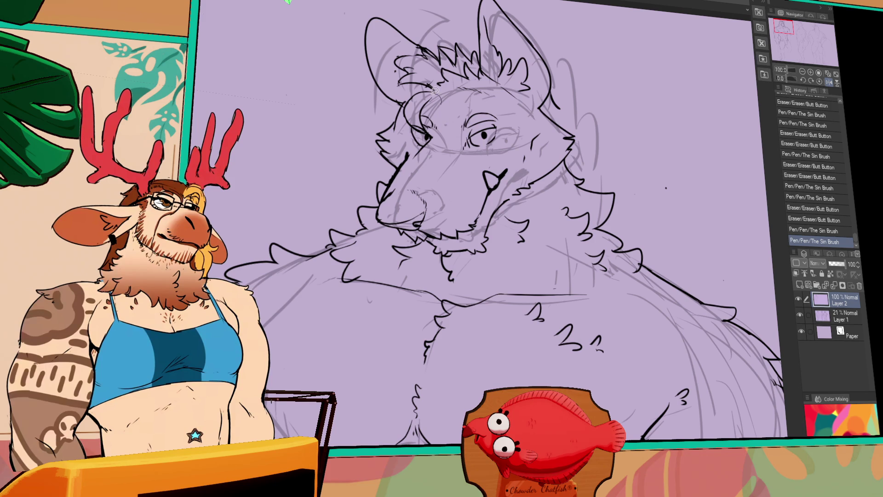
pyautogui.scroll(1, 575, 15)
# - Nudge the head line art slightly up-right, then re-ink the ear edge
pyautogui.moveTo(575, 15)
pyautogui.mouseDown()
pyautogui.moveTo(575, 124)
pyautogui.moveTo(506, 125)
pyautogui.moveTo(526, 106)
pyautogui.moveTo(551, 118)
pyautogui.mouseUp()
pyautogui.hotkey('ctrl', 'd')
pyautogui.moveTo(552, 118); pyautogui.dragTo(565, 120)
pyautogui.moveTo(557, 113)
pyautogui.mouseDown()
pyautogui.moveTo(566, 125)
pyautogui.moveTo(570, 117)
pyautogui.mouseUp()
pyautogui.moveTo(568, 121)
pyautogui.mouseDown()
pyautogui.moveTo(573, 115)
pyautogui.moveTo(580, 180)
pyautogui.mouseUp()
pyautogui.hotkey('ctrl', 'z')
pyautogui.hotkey('ctrl', 'z')
pyautogui.hotkey('ctrl', 'z')
pyautogui.moveTo(575, 138)
pyautogui.mouseDown()
pyautogui.moveTo(582, 175)
pyautogui.moveTo(584, 164)
pyautogui.mouseUp()
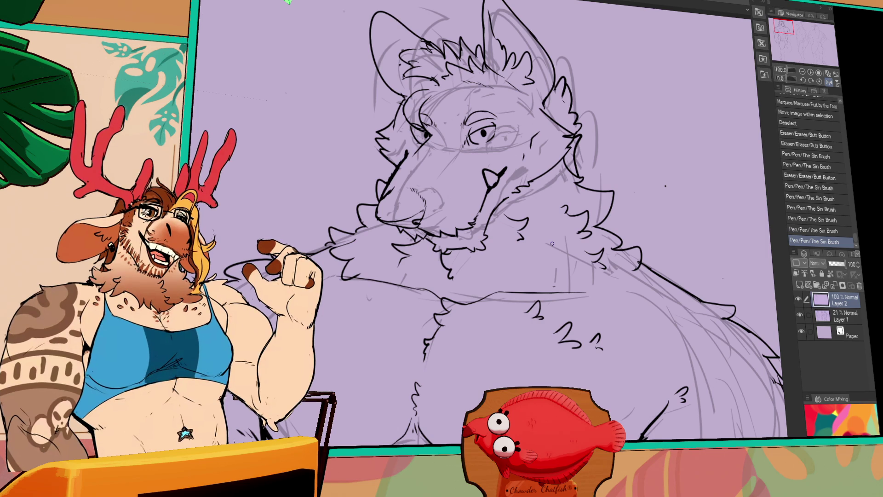
# - Erase and redraw small torso lines, clearing stray marks on the lower torso
pyautogui.scroll(-3, 662, 394)
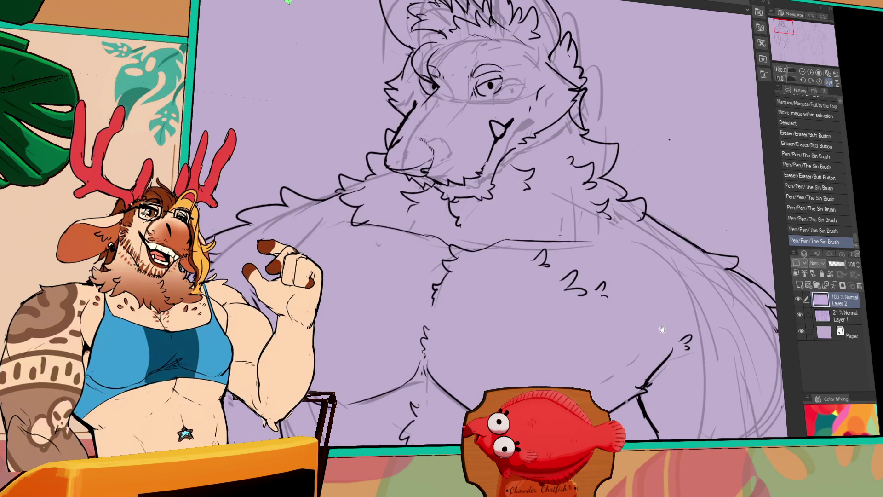
pyautogui.moveTo(634, 386); pyautogui.dragTo(655, 372)
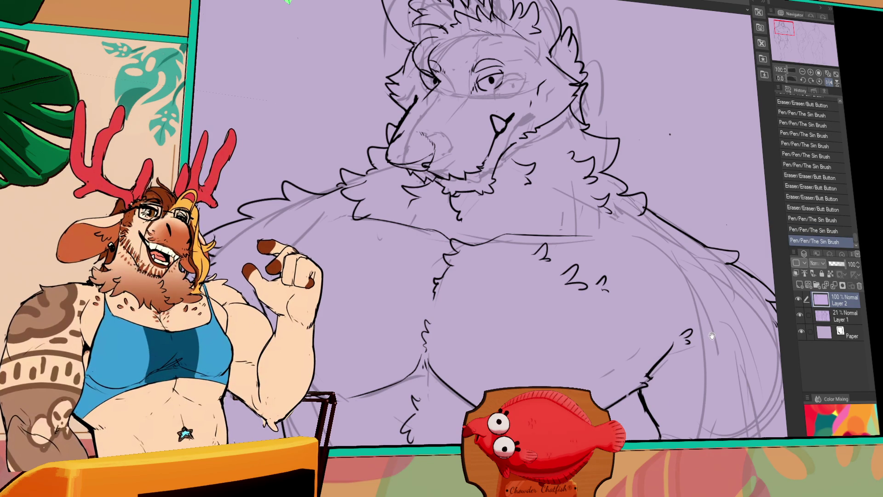
pyautogui.scroll(-1, 677, 433)
pyautogui.moveTo(609, 373); pyautogui.dragTo(614, 368)
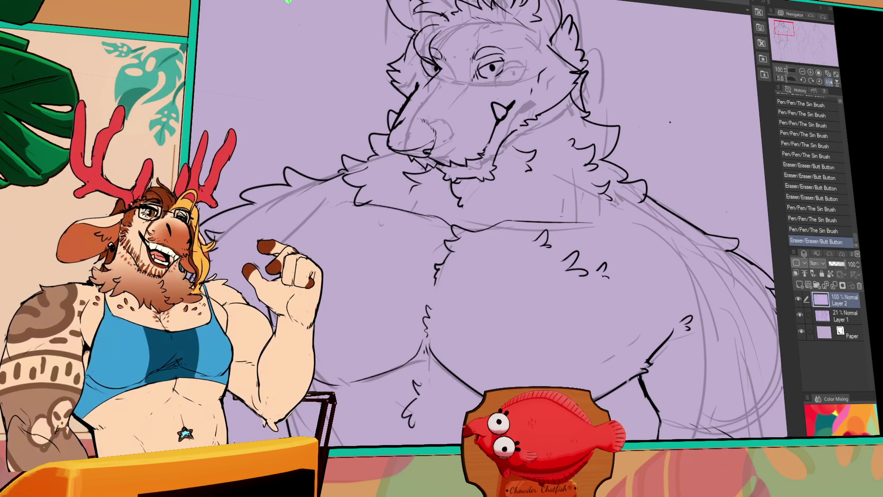
pyautogui.moveTo(276, 340); pyautogui.dragTo(282, 335)
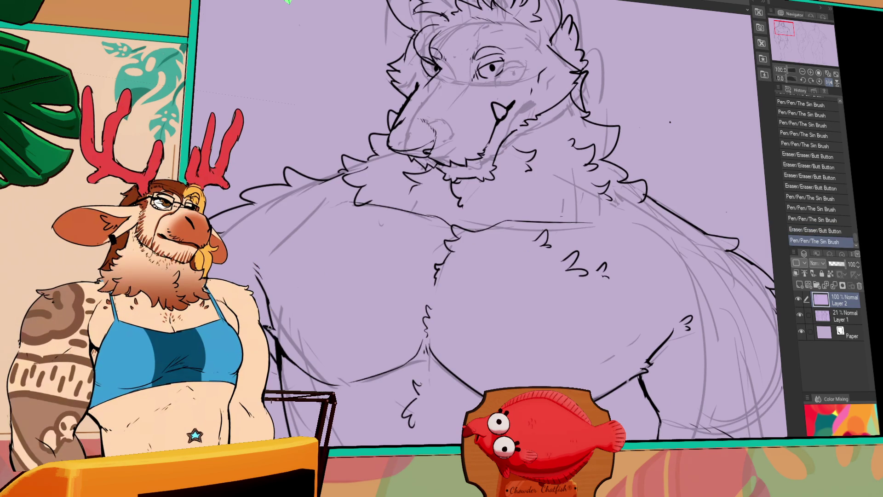
pyautogui.scroll(-2, 378, 400)
pyautogui.moveTo(607, 329); pyautogui.dragTo(612, 333)
pyautogui.moveTo(653, 336)
pyautogui.mouseDown()
pyautogui.moveTo(637, 347)
pyautogui.moveTo(645, 341)
pyautogui.moveTo(637, 344)
pyautogui.moveTo(659, 353)
pyautogui.mouseUp()
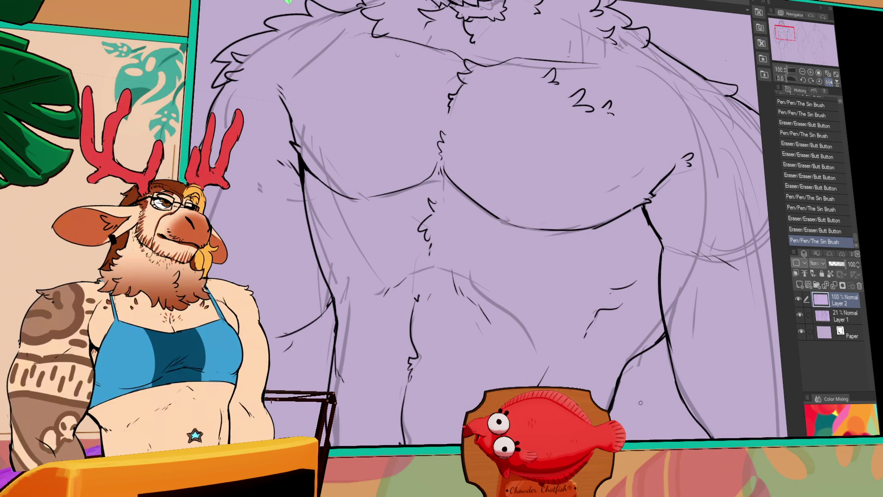
# - Rework the right leg outline, the chest's right edge and the hip edge
pyautogui.moveTo(661, 353)
pyautogui.mouseDown()
pyautogui.moveTo(639, 334)
pyautogui.moveTo(679, 336)
pyautogui.moveTo(626, 397)
pyautogui.mouseUp()
pyautogui.moveTo(588, 278); pyautogui.dragTo(594, 294)
pyautogui.moveTo(592, 304); pyautogui.dragTo(598, 309)
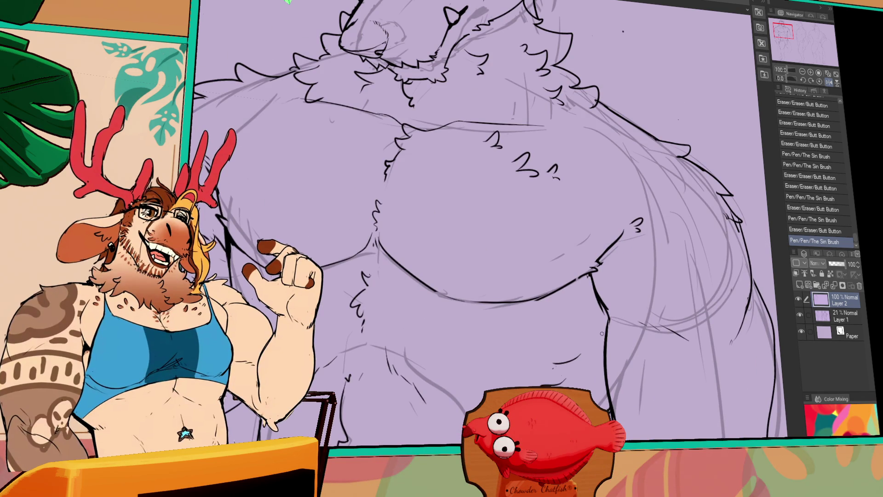
pyautogui.moveTo(707, 311); pyautogui.dragTo(689, 336)
pyautogui.moveTo(719, 250)
pyautogui.mouseDown()
pyautogui.moveTo(714, 230)
pyautogui.moveTo(713, 251)
pyautogui.mouseUp()
pyautogui.moveTo(514, 105); pyautogui.dragTo(549, 241)
pyautogui.scroll(-3, 550, 241)
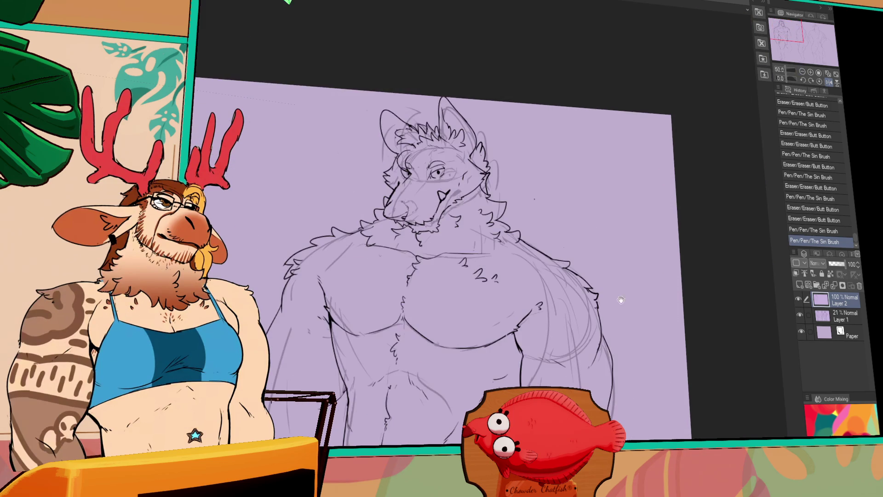
# - Undo the short left thigh stroke and redraw it as a longer outline
pyautogui.scroll(1, 641, 236)
pyautogui.moveTo(491, 359)
pyautogui.mouseDown()
pyautogui.moveTo(516, 277)
pyautogui.moveTo(548, 263)
pyautogui.mouseUp()
pyautogui.hotkey('ctrl', 'z')
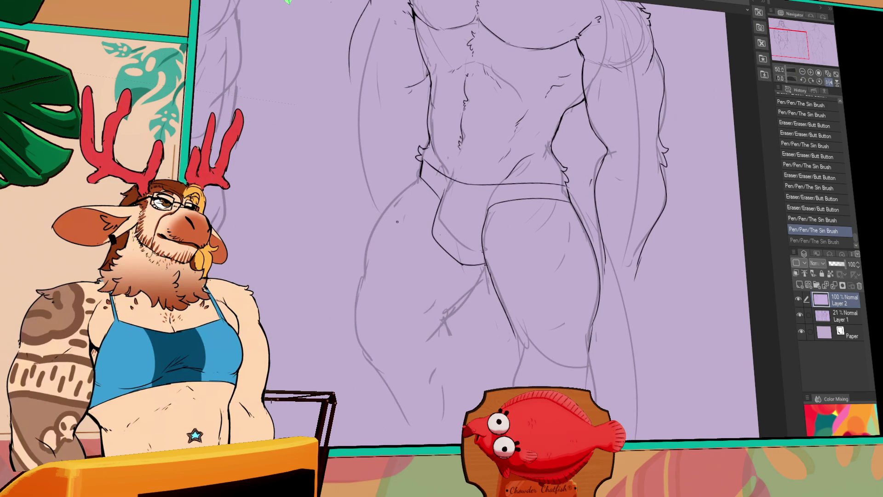
pyautogui.hotkey('ctrl', 'z')
pyautogui.moveTo(416, 174)
pyautogui.mouseDown()
pyautogui.moveTo(395, 197)
pyautogui.moveTo(368, 314)
pyautogui.mouseUp()
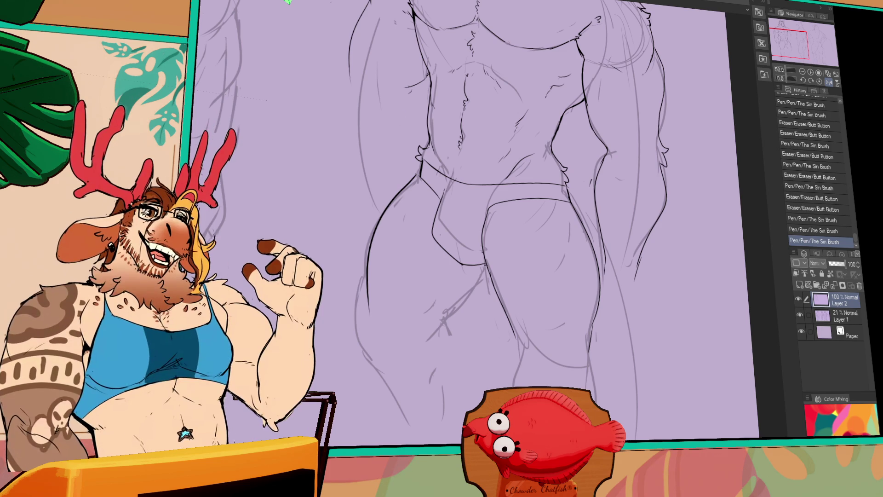
# - Erase and redraw the left thigh edge and the darker crotch line
pyautogui.moveTo(684, 248); pyautogui.dragTo(680, 239)
pyautogui.moveTo(361, 262); pyautogui.dragTo(357, 311)
pyautogui.moveTo(360, 281); pyautogui.dragTo(355, 343)
pyautogui.moveTo(480, 275)
pyautogui.mouseDown()
pyautogui.moveTo(426, 318)
pyautogui.moveTo(432, 312)
pyautogui.mouseUp()
pyautogui.moveTo(483, 260); pyautogui.dragTo(433, 317)
pyautogui.moveTo(523, 188)
pyautogui.mouseDown()
pyautogui.moveTo(467, 357)
pyautogui.moveTo(470, 396)
pyautogui.mouseUp()
# - Hide and reshow the rough sketch layer, then redraw the left arm outline down to the hip
pyautogui.click(800, 315)
pyautogui.click(799, 315)
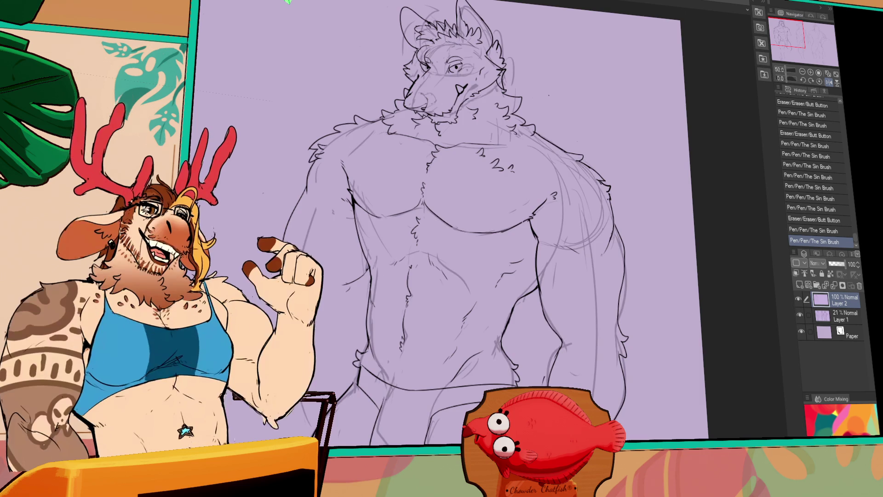
pyautogui.moveTo(318, 195); pyautogui.dragTo(314, 219)
pyautogui.moveTo(331, 171)
pyautogui.mouseDown()
pyautogui.moveTo(304, 295)
pyautogui.moveTo(330, 386)
pyautogui.mouseUp()
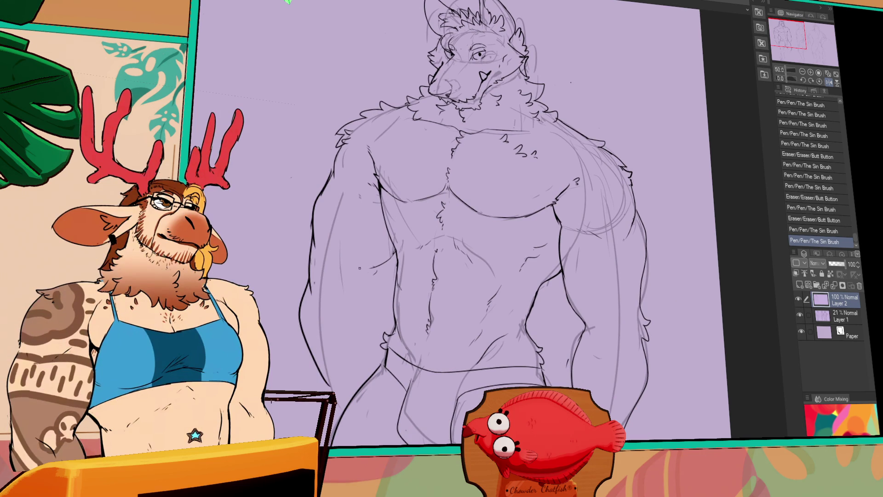
pyautogui.moveTo(367, 282)
pyautogui.mouseDown()
pyautogui.moveTo(365, 295)
pyautogui.moveTo(376, 289)
pyautogui.mouseUp()
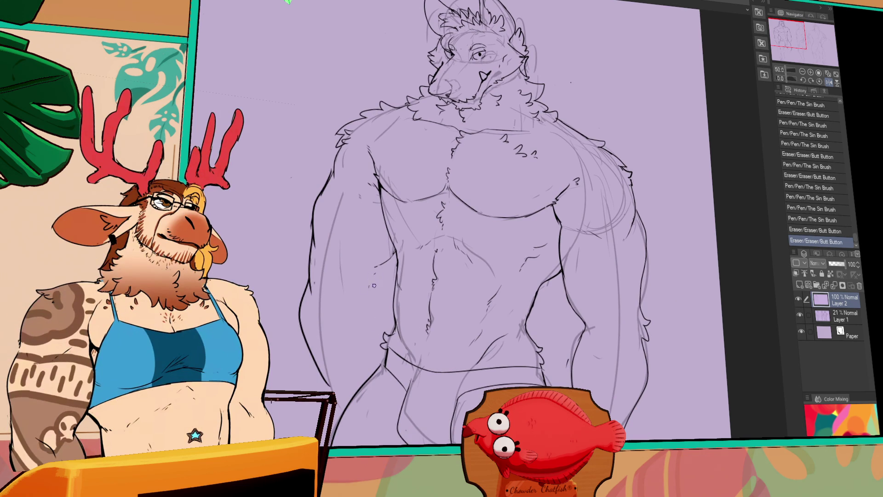
pyautogui.hotkey('ctrl', 'z')
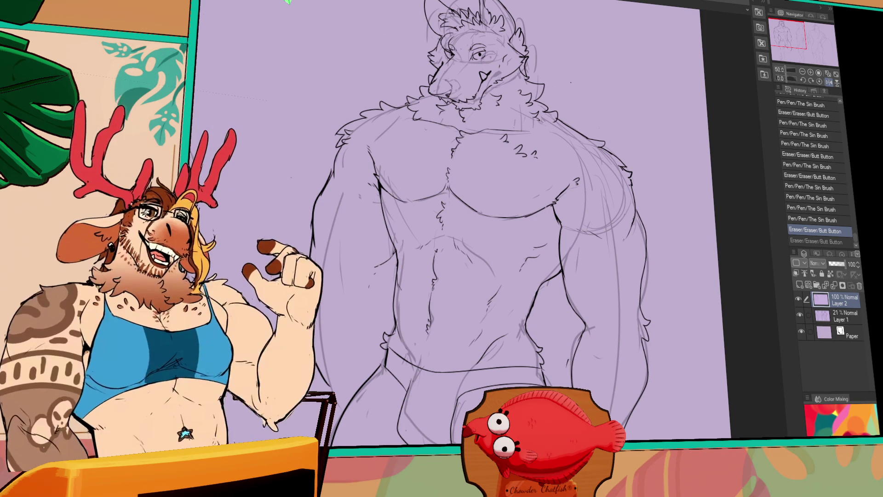
# - Ink the right shoulder outline with a few tiny touch-up strokes
pyautogui.hotkey('ctrl', 'y')
pyautogui.moveTo(574, 152); pyautogui.dragTo(617, 166)
pyautogui.moveTo(596, 138); pyautogui.dragTo(630, 168)
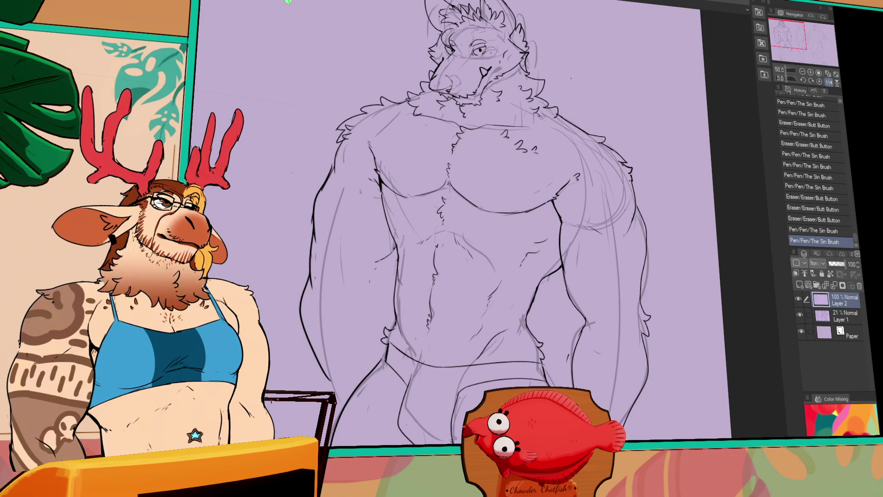
pyautogui.moveTo(372, 189); pyautogui.dragTo(382, 183)
pyautogui.moveTo(426, 158); pyautogui.dragTo(430, 156)
pyautogui.moveTo(428, 157); pyautogui.dragTo(431, 156)
# - Ink the outer edge of the right arm with short strokes, plus a small torso stroke
pyautogui.moveTo(623, 236)
pyautogui.mouseDown()
pyautogui.moveTo(615, 237)
pyautogui.moveTo(619, 276)
pyautogui.mouseUp()
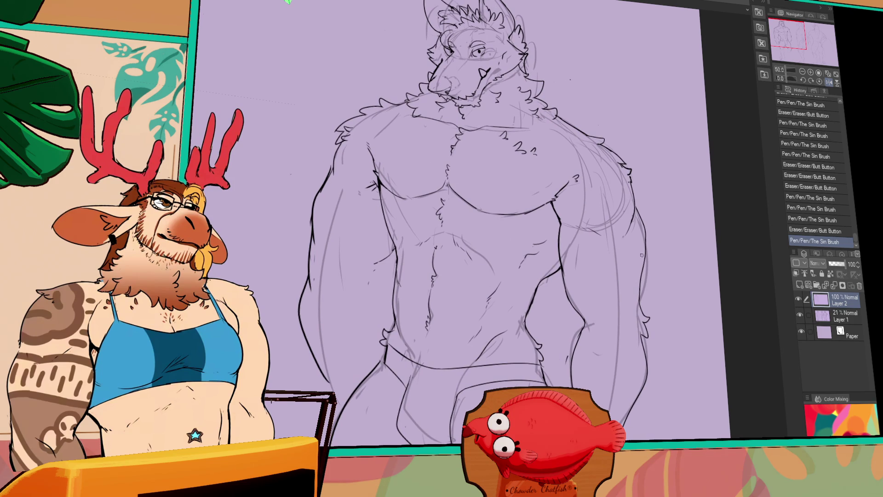
pyautogui.moveTo(640, 217); pyautogui.dragTo(644, 244)
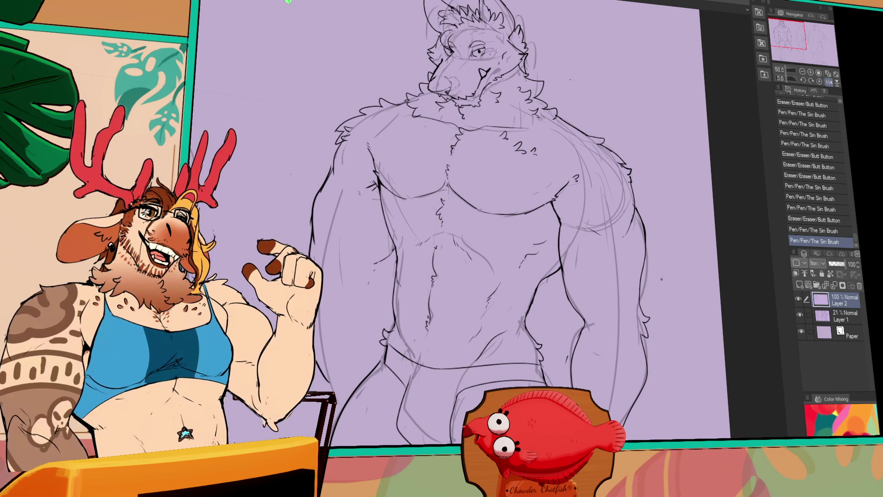
pyautogui.moveTo(663, 286); pyautogui.dragTo(661, 288)
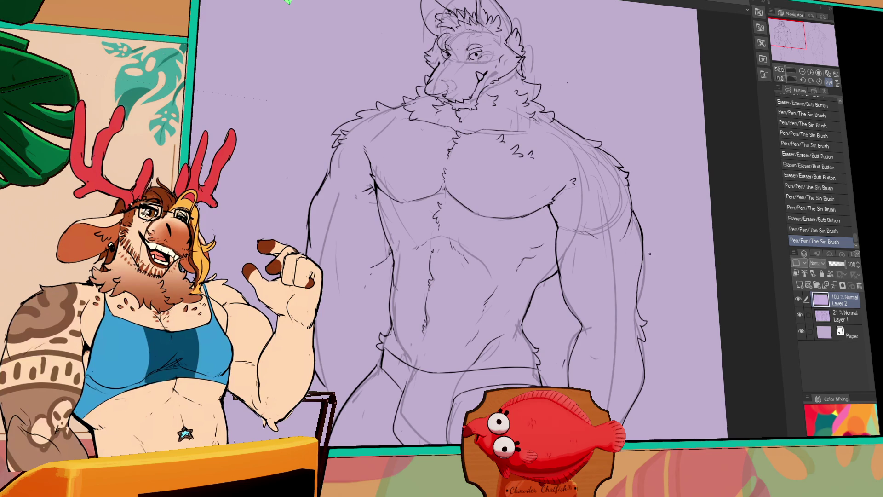
pyautogui.moveTo(642, 267); pyautogui.dragTo(632, 274)
pyautogui.hotkey('ctrl', 'z')
pyautogui.hotkey('ctrl', 'y')
pyautogui.moveTo(613, 312)
pyautogui.mouseDown()
pyautogui.moveTo(608, 321)
pyautogui.moveTo(610, 311)
pyautogui.moveTo(588, 315)
pyautogui.moveTo(611, 309)
pyautogui.moveTo(621, 243)
pyautogui.mouseUp()
pyautogui.moveTo(487, 262); pyautogui.dragTo(484, 307)
pyautogui.moveTo(414, 267); pyautogui.dragTo(418, 281)
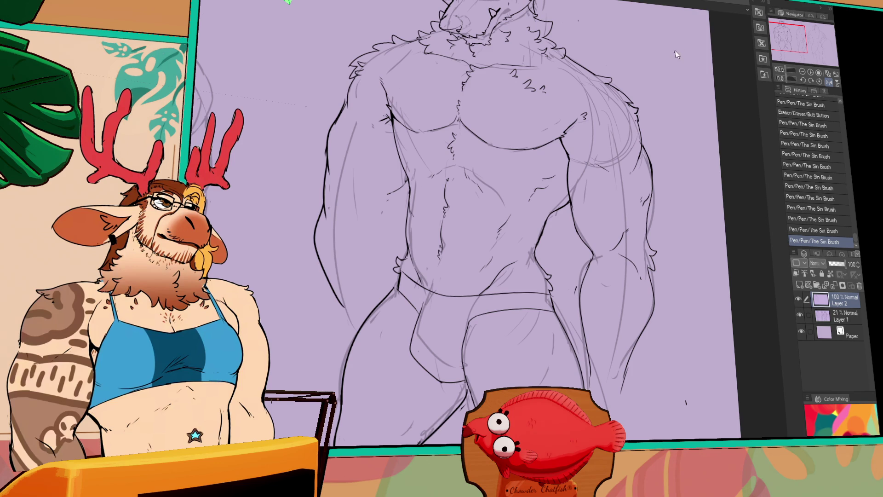
pyautogui.scroll(-5, 517, 254)
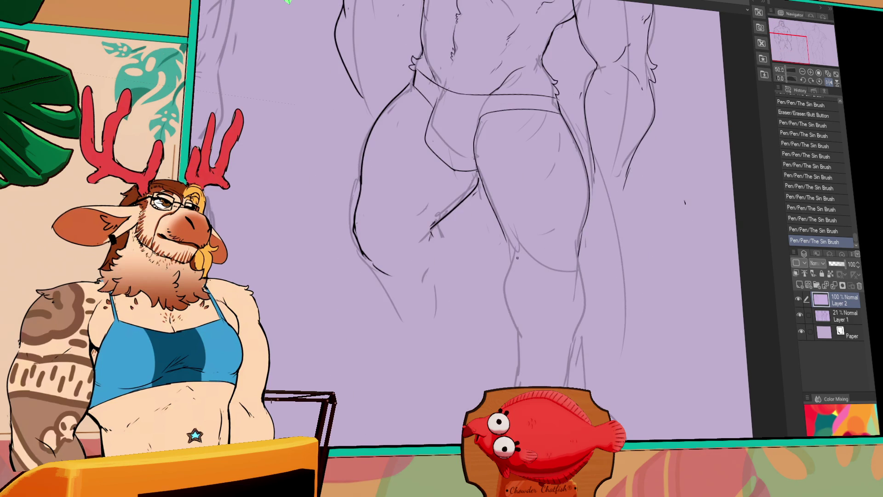
# - Ink the inner-leg line down toward the foot, retrying the strokes until it sits right
pyautogui.hotkey('ctrl', 'z')
pyautogui.moveTo(500, 222)
pyautogui.mouseDown()
pyautogui.moveTo(515, 264)
pyautogui.moveTo(505, 302)
pyautogui.moveTo(518, 331)
pyautogui.mouseUp()
pyautogui.hotkey('ctrl', 'z')
pyautogui.moveTo(511, 247); pyautogui.dragTo(506, 319)
pyautogui.hotkey('ctrl', 'z')
pyautogui.hotkey('ctrl', 'z')
pyautogui.moveTo(512, 245); pyautogui.dragTo(520, 333)
pyautogui.hotkey('ctrl', 'z')
pyautogui.moveTo(508, 299); pyautogui.dragTo(529, 352)
pyautogui.moveTo(577, 255)
pyautogui.mouseDown()
pyautogui.moveTo(579, 344)
pyautogui.moveTo(584, 312)
pyautogui.moveTo(574, 361)
pyautogui.moveTo(527, 341)
pyautogui.moveTo(542, 319)
pyautogui.moveTo(535, 304)
pyautogui.moveTo(484, 322)
pyautogui.moveTo(486, 354)
pyautogui.moveTo(483, 322)
pyautogui.moveTo(480, 398)
pyautogui.mouseUp()
pyautogui.hotkey('ctrl', 'z')
# - Re-ink the short lower-leg stroke and add short lines around the foot
pyautogui.hotkey('ctrl', 'z')
pyautogui.moveTo(485, 350); pyautogui.dragTo(482, 386)
pyautogui.moveTo(529, 365); pyautogui.dragTo(526, 386)
pyautogui.hotkey('ctrl', 'z')
pyautogui.hotkey('ctrl', 'y')
pyautogui.hotkey('ctrl', 'z')
pyautogui.hotkey('ctrl', 'y')
pyautogui.hotkey('ctrl', 'z')
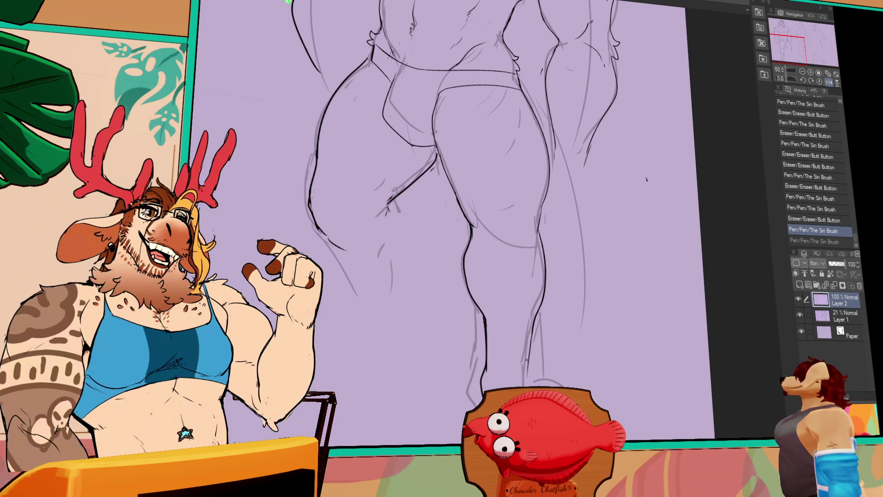
pyautogui.hotkey('ctrl', 'y')
pyautogui.scroll(-3, 529, 373)
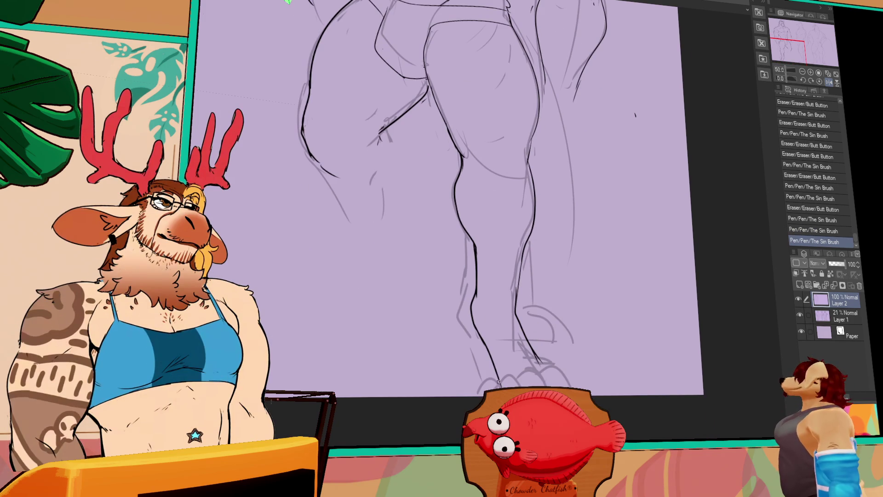
pyautogui.moveTo(524, 370)
pyautogui.mouseDown()
pyautogui.moveTo(476, 395)
pyautogui.moveTo(508, 374)
pyautogui.moveTo(541, 373)
pyautogui.mouseUp()
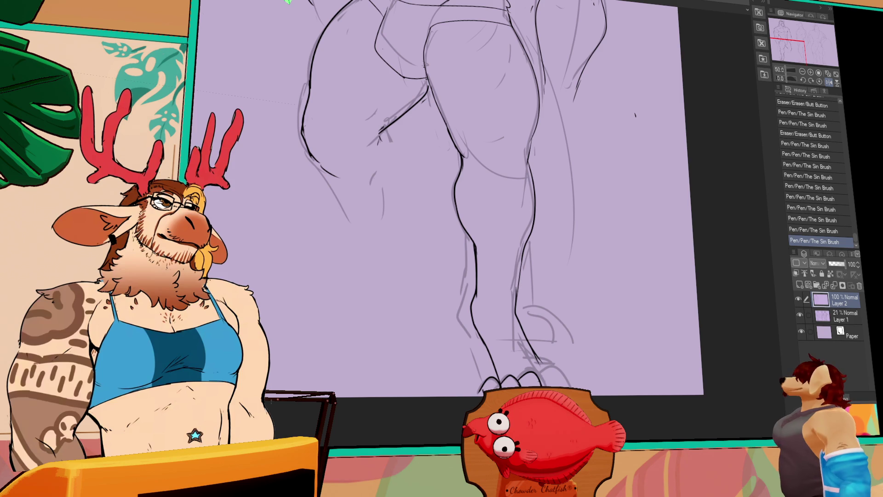
pyautogui.moveTo(511, 345); pyautogui.dragTo(518, 351)
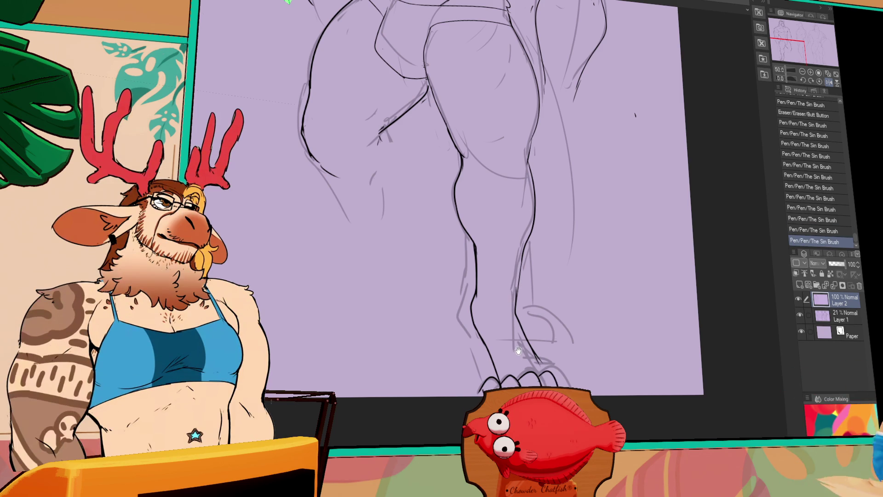
# - Lasso the inked toes, move them into place, and deselect
pyautogui.moveTo(554, 329); pyautogui.dragTo(567, 351)
pyautogui.moveTo(491, 359)
pyautogui.mouseDown()
pyautogui.moveTo(572, 386)
pyautogui.moveTo(551, 354)
pyautogui.moveTo(503, 362)
pyautogui.moveTo(570, 383)
pyautogui.mouseUp()
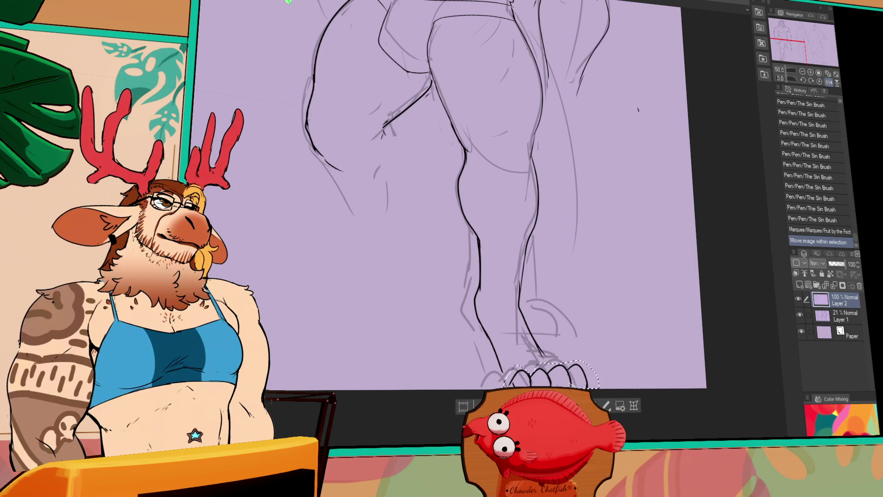
pyautogui.hotkey('ctrl', 'd')
# - Redraw the toe outlines and erase a stray mark near the left toe
pyautogui.moveTo(557, 349); pyautogui.dragTo(568, 371)
pyautogui.moveTo(499, 363); pyautogui.dragTo(503, 373)
pyautogui.moveTo(501, 365); pyautogui.dragTo(505, 379)
pyautogui.moveTo(506, 373); pyautogui.dragTo(506, 384)
pyautogui.scroll(2, 615, 258)
# - Ink the right thigh edge and erase stray lines on the thigh
pyautogui.moveTo(506, 328); pyautogui.dragTo(508, 332)
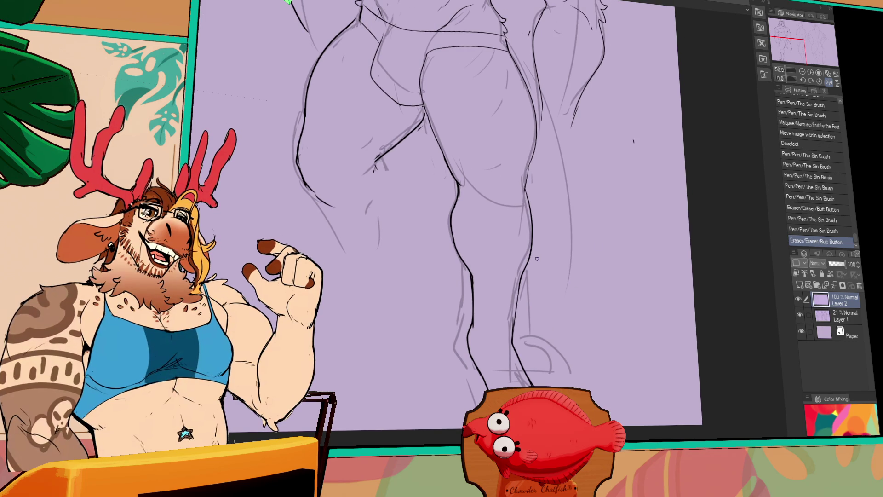
pyautogui.scroll(3, 537, 259)
pyautogui.moveTo(497, 248); pyautogui.dragTo(495, 294)
pyautogui.hotkey('ctrl', 'z')
pyautogui.moveTo(473, 261); pyautogui.dragTo(462, 288)
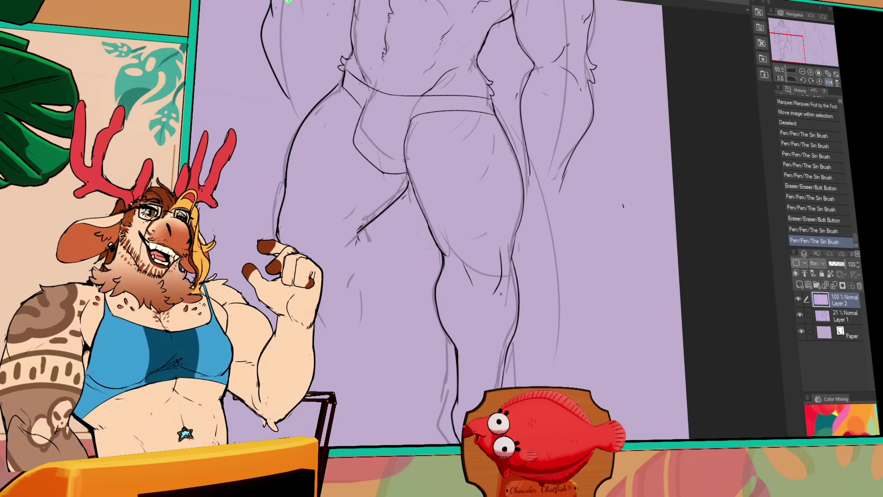
pyautogui.moveTo(512, 300); pyautogui.dragTo(501, 317)
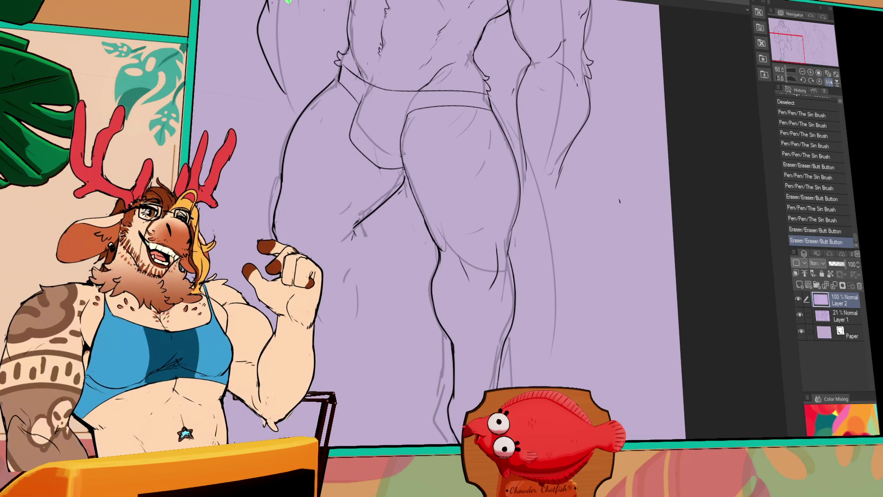
# - Clean up the lower leg with a small stroke and erase its stray marks
pyautogui.moveTo(560, 376); pyautogui.dragTo(570, 359)
pyautogui.moveTo(573, 361); pyautogui.dragTo(571, 358)
pyautogui.moveTo(515, 352)
pyautogui.mouseDown()
pyautogui.moveTo(510, 382)
pyautogui.moveTo(532, 353)
pyautogui.mouseUp()
pyautogui.moveTo(536, 356)
pyautogui.mouseDown()
pyautogui.moveTo(551, 365)
pyautogui.moveTo(550, 407)
pyautogui.mouseUp()
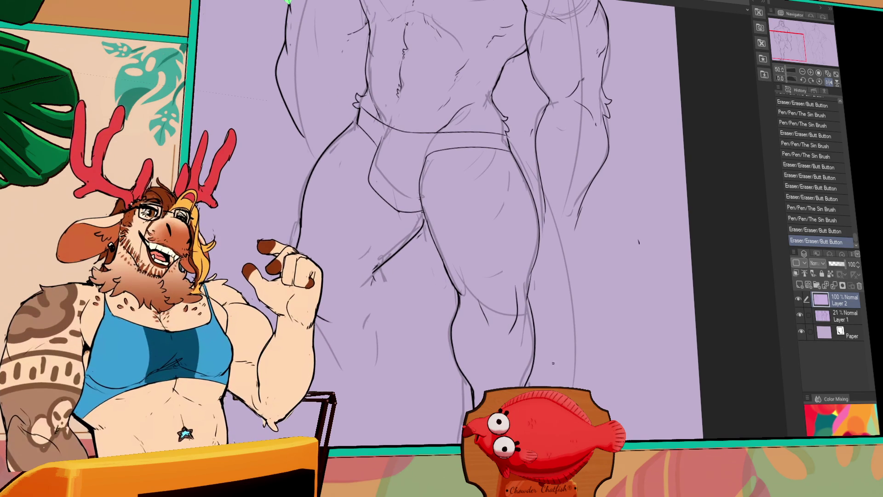
pyautogui.moveTo(554, 364); pyautogui.dragTo(554, 371)
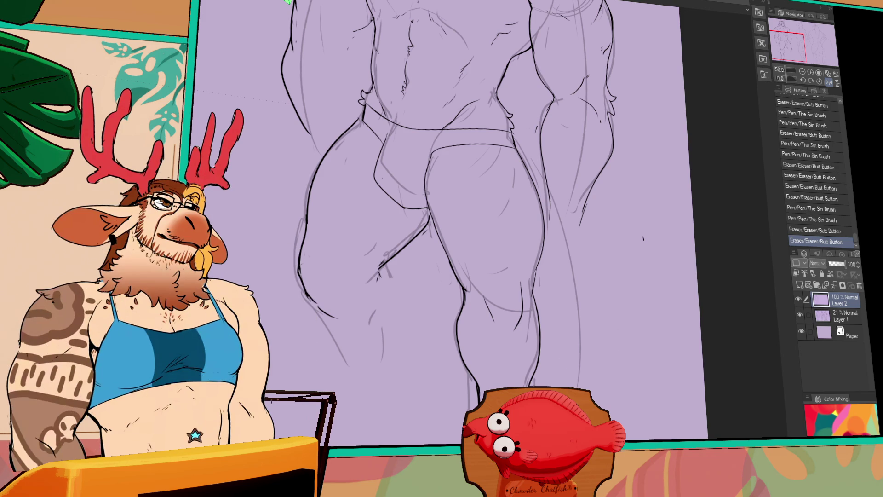
# - Ink the inner leg, calf and lower leg contours
pyautogui.moveTo(381, 275)
pyautogui.mouseDown()
pyautogui.moveTo(403, 289)
pyautogui.moveTo(408, 281)
pyautogui.moveTo(400, 294)
pyautogui.mouseUp()
pyautogui.moveTo(400, 294); pyautogui.dragTo(416, 368)
pyautogui.moveTo(331, 294); pyautogui.dragTo(372, 386)
pyautogui.moveTo(376, 399); pyautogui.dragTo(379, 412)
pyautogui.moveTo(400, 377); pyautogui.dragTo(401, 388)
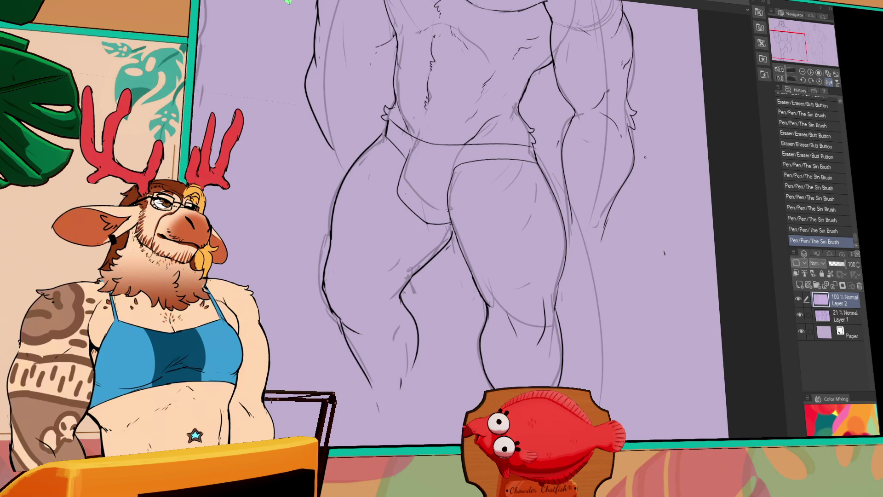
# - Erase and clean up small stray lines on the torso
pyautogui.scroll(4, 645, 157)
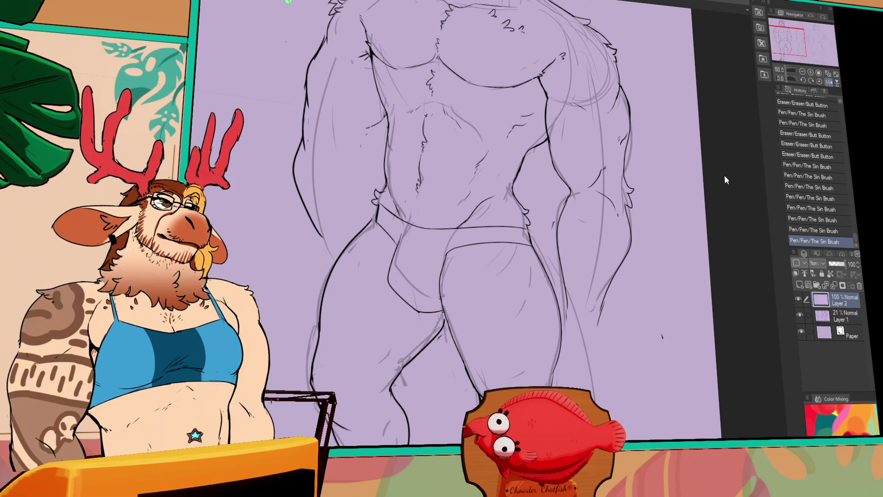
pyautogui.scroll(-2, 683, 195)
pyautogui.moveTo(428, 295); pyautogui.dragTo(444, 290)
pyautogui.moveTo(445, 283); pyautogui.dragTo(458, 247)
pyautogui.moveTo(554, 274)
pyautogui.mouseDown()
pyautogui.moveTo(567, 314)
pyautogui.moveTo(559, 307)
pyautogui.mouseUp()
# - Zoom in on the head and redraw the cheek strokes
pyautogui.scroll(2, 552, 285)
pyautogui.scroll(3, 557, 305)
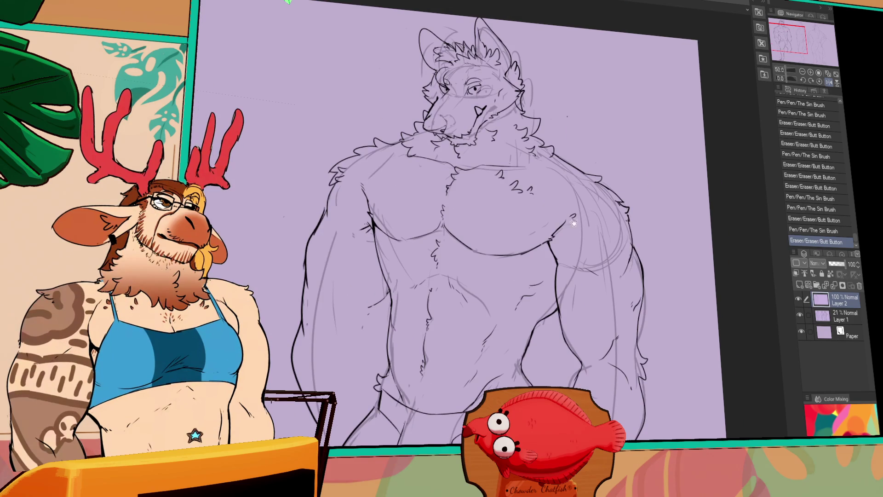
pyautogui.moveTo(589, 259); pyautogui.dragTo(584, 277)
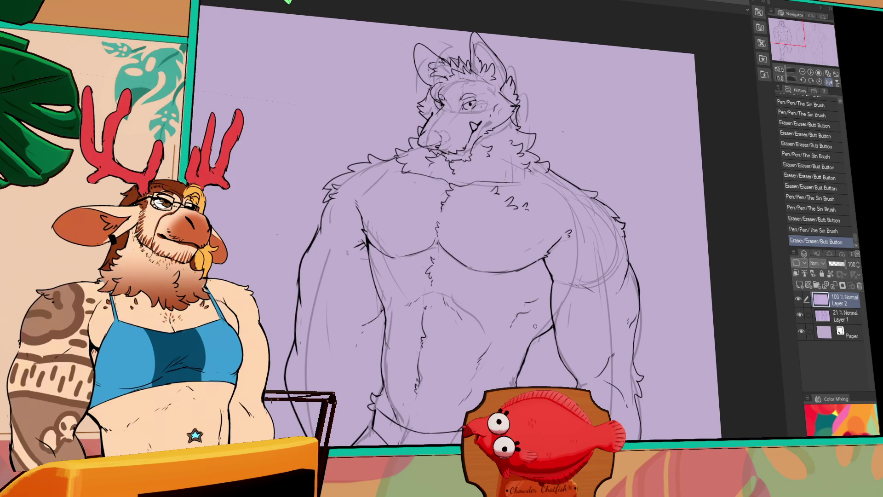
pyautogui.scroll(4, 615, 214)
pyautogui.moveTo(615, 214); pyautogui.dragTo(608, 255)
pyautogui.moveTo(489, 229); pyautogui.dragTo(508, 208)
pyautogui.hotkey('ctrl', 'z')
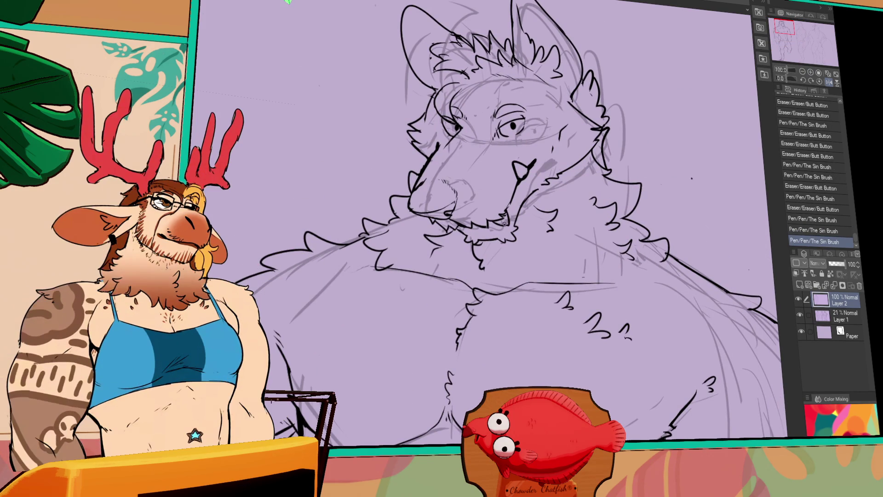
pyautogui.click(802, 73)
# - Erase a stray mark by the forearm and redraw the forearm line
pyautogui.moveTo(499, 320)
pyautogui.mouseDown()
pyautogui.moveTo(516, 368)
pyautogui.moveTo(712, 413)
pyautogui.moveTo(681, 396)
pyautogui.moveTo(636, 393)
pyautogui.mouseUp()
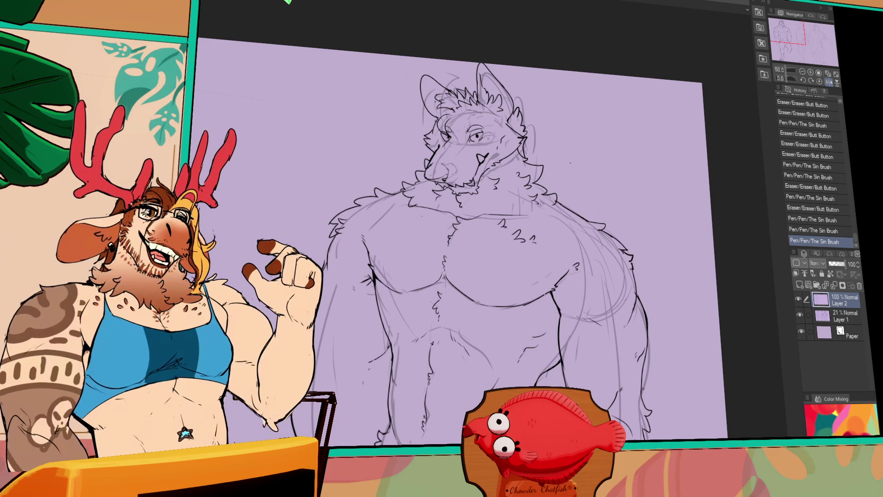
pyautogui.moveTo(635, 412); pyautogui.dragTo(628, 374)
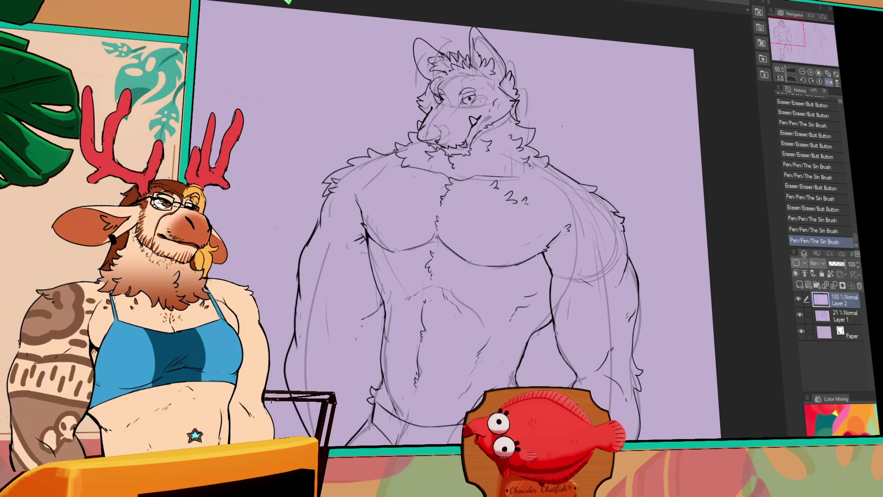
pyautogui.moveTo(564, 358); pyautogui.dragTo(568, 363)
pyautogui.moveTo(555, 323); pyautogui.dragTo(574, 370)
pyautogui.hotkey('ctrl', 'z')
pyautogui.hotkey('ctrl', 'y')
pyautogui.hotkey('ctrl', 'z')
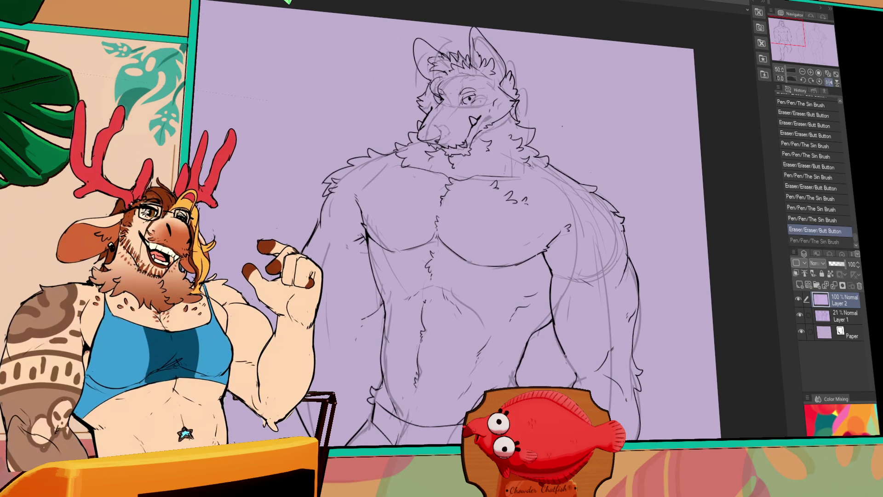
pyautogui.hotkey('ctrl', 'y')
pyautogui.moveTo(557, 330); pyautogui.dragTo(575, 368)
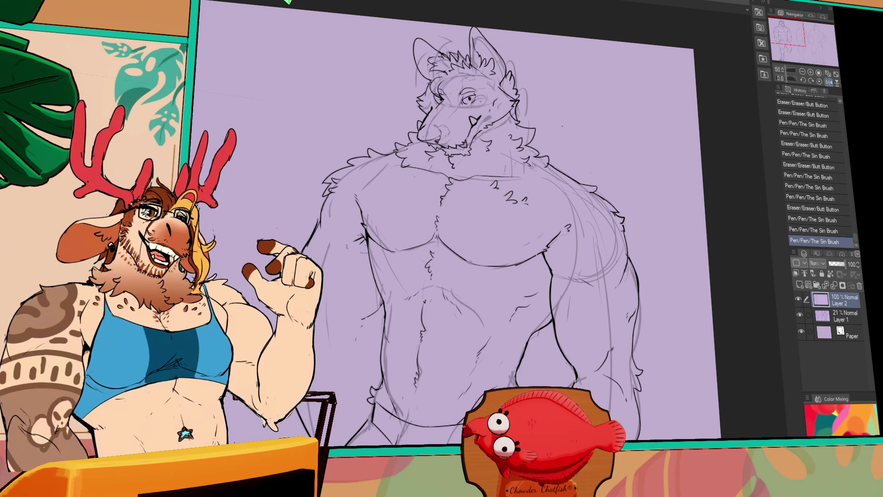
pyautogui.moveTo(618, 329); pyautogui.dragTo(614, 314)
# - Erase stray marks near the forearm and touch up the briefs waistline and strokes
pyautogui.moveTo(687, 270); pyautogui.dragTo(691, 256)
pyautogui.moveTo(565, 417); pyautogui.dragTo(570, 414)
pyautogui.moveTo(568, 414); pyautogui.dragTo(574, 384)
pyautogui.moveTo(538, 341); pyautogui.dragTo(538, 350)
pyautogui.moveTo(570, 269); pyautogui.dragTo(564, 295)
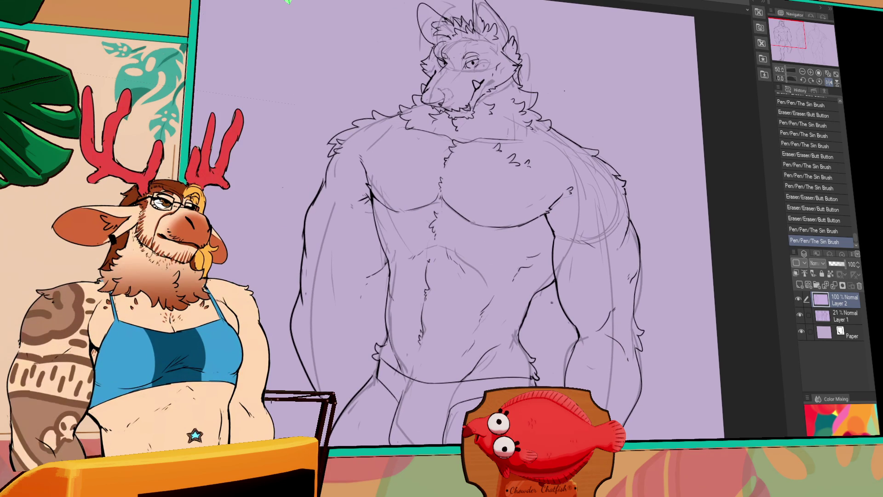
pyautogui.moveTo(499, 346); pyautogui.dragTo(509, 335)
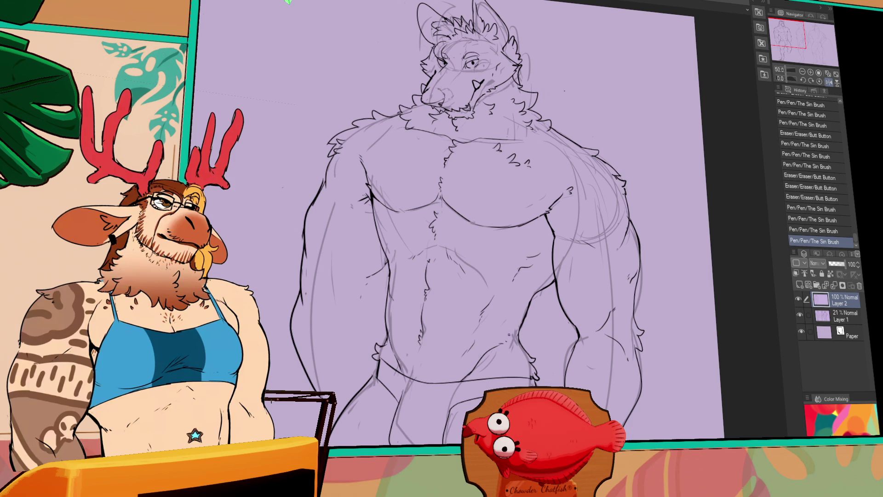
pyautogui.moveTo(517, 293)
pyautogui.mouseDown()
pyautogui.moveTo(515, 307)
pyautogui.moveTo(529, 313)
pyautogui.mouseUp()
pyautogui.moveTo(473, 363); pyautogui.dragTo(481, 352)
pyautogui.moveTo(478, 357); pyautogui.dragTo(471, 363)
pyautogui.moveTo(470, 364); pyautogui.dragTo(433, 363)
pyautogui.moveTo(546, 323); pyautogui.dragTo(549, 326)
pyautogui.moveTo(547, 324); pyautogui.dragTo(550, 327)
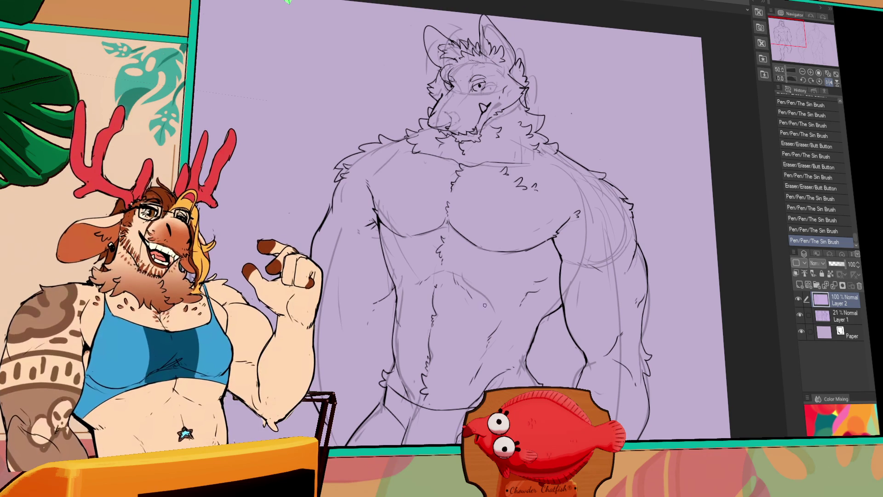
# - Tidy the chest lines, then lasso and shift the lower chest linework into place
pyautogui.moveTo(534, 262); pyautogui.dragTo(539, 273)
pyautogui.moveTo(593, 283); pyautogui.dragTo(589, 314)
pyautogui.moveTo(536, 296)
pyautogui.mouseDown()
pyautogui.moveTo(538, 323)
pyautogui.moveTo(521, 353)
pyautogui.mouseUp()
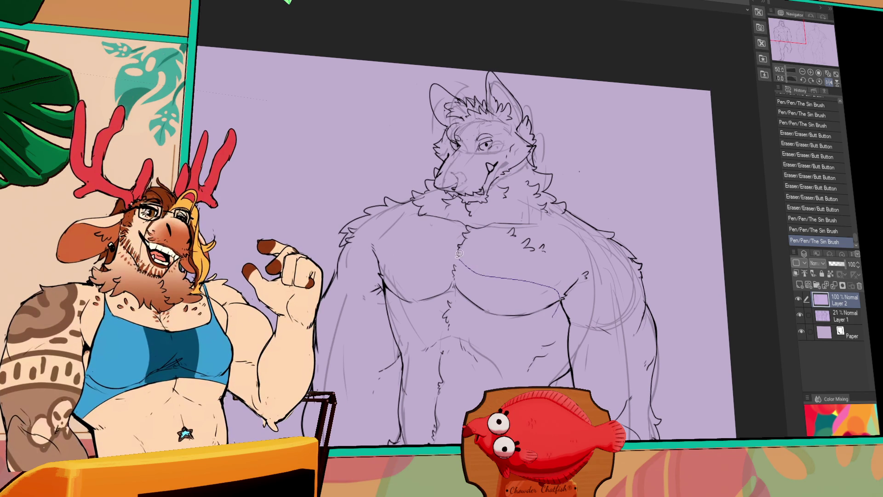
pyautogui.moveTo(453, 318)
pyautogui.mouseDown()
pyautogui.moveTo(515, 334)
pyautogui.moveTo(544, 321)
pyautogui.moveTo(555, 341)
pyautogui.mouseUp()
pyautogui.hotkey('ctrl', 'd')
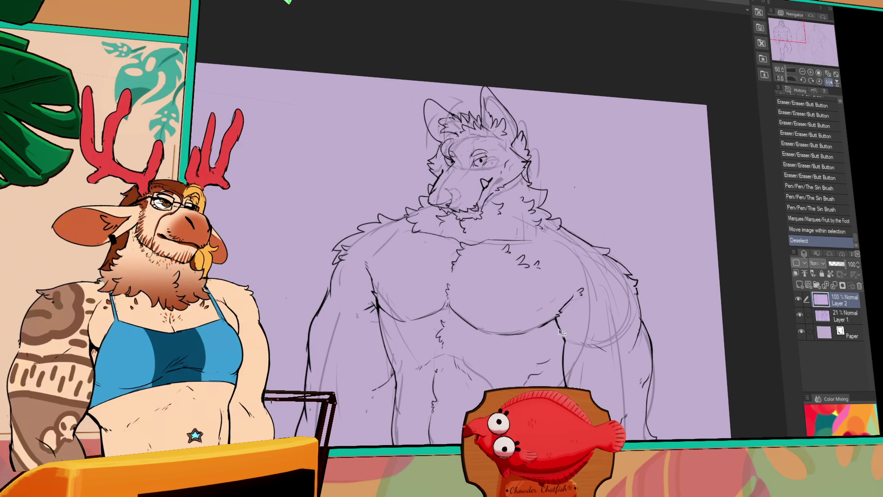
# - Ink the right chest outline and redraw and darken the right arm line
pyautogui.scroll(-4, 561, 324)
pyautogui.moveTo(552, 283)
pyautogui.mouseDown()
pyautogui.moveTo(567, 275)
pyautogui.moveTo(590, 311)
pyautogui.mouseUp()
pyautogui.scroll(1, 570, 285)
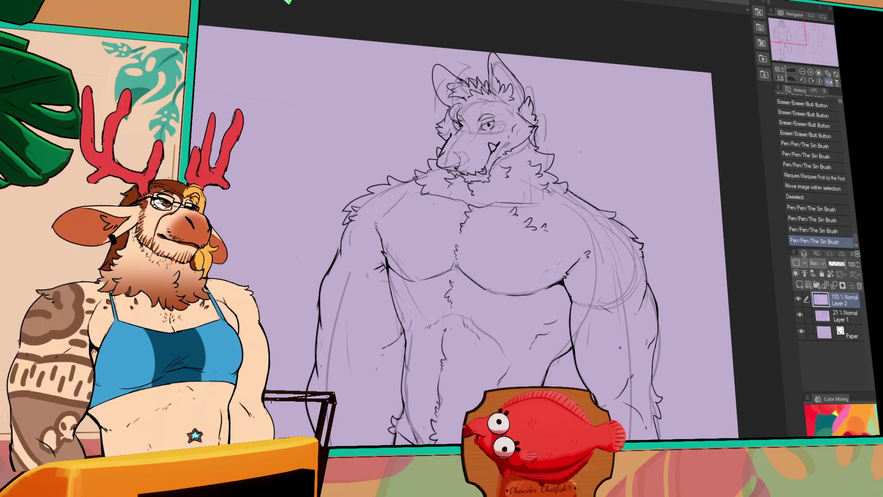
pyautogui.moveTo(638, 355); pyautogui.dragTo(630, 328)
pyautogui.moveTo(564, 282); pyautogui.dragTo(561, 317)
pyautogui.moveTo(564, 299); pyautogui.dragTo(559, 322)
pyautogui.moveTo(562, 306)
pyautogui.mouseDown()
pyautogui.moveTo(554, 332)
pyautogui.moveTo(549, 327)
pyautogui.mouseUp()
pyautogui.moveTo(567, 314)
pyautogui.mouseDown()
pyautogui.moveTo(559, 320)
pyautogui.moveTo(548, 268)
pyautogui.moveTo(560, 264)
pyautogui.mouseUp()
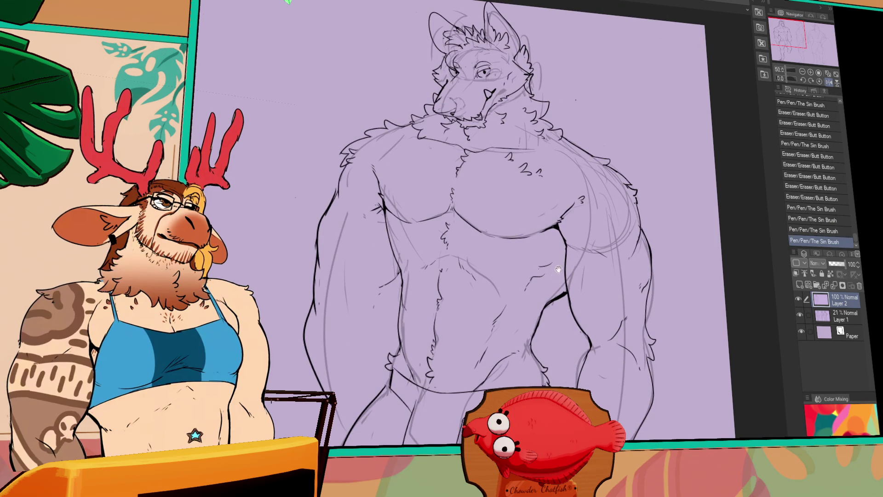
# - Redraw the left hip line and clean up the abdomen strokes and stray marks
pyautogui.moveTo(462, 304); pyautogui.dragTo(470, 301)
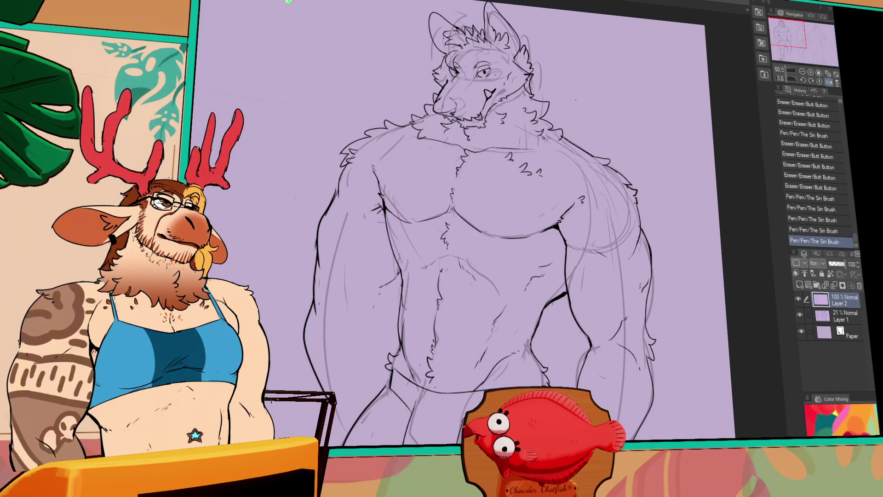
pyautogui.moveTo(398, 295); pyautogui.dragTo(396, 352)
pyautogui.moveTo(398, 297); pyautogui.dragTo(397, 354)
pyautogui.moveTo(530, 277); pyautogui.dragTo(534, 272)
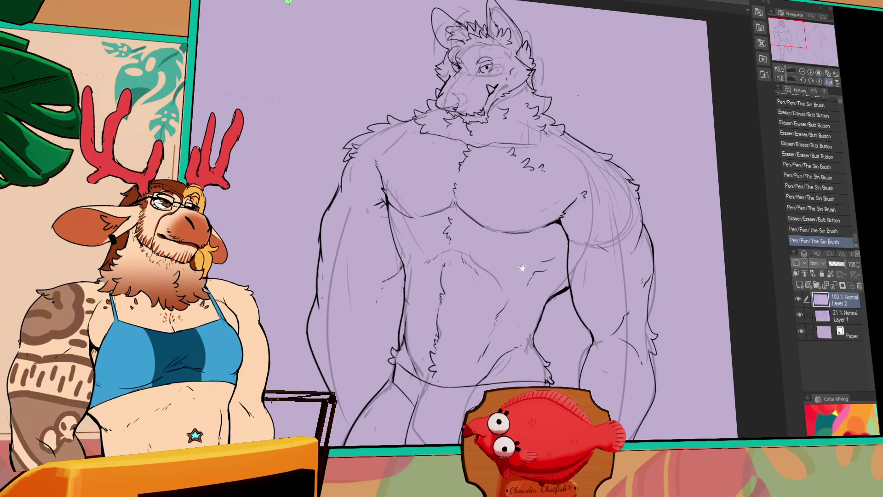
pyautogui.moveTo(399, 339); pyautogui.dragTo(397, 349)
pyautogui.moveTo(398, 335); pyautogui.dragTo(397, 350)
pyautogui.moveTo(543, 330); pyautogui.dragTo(544, 315)
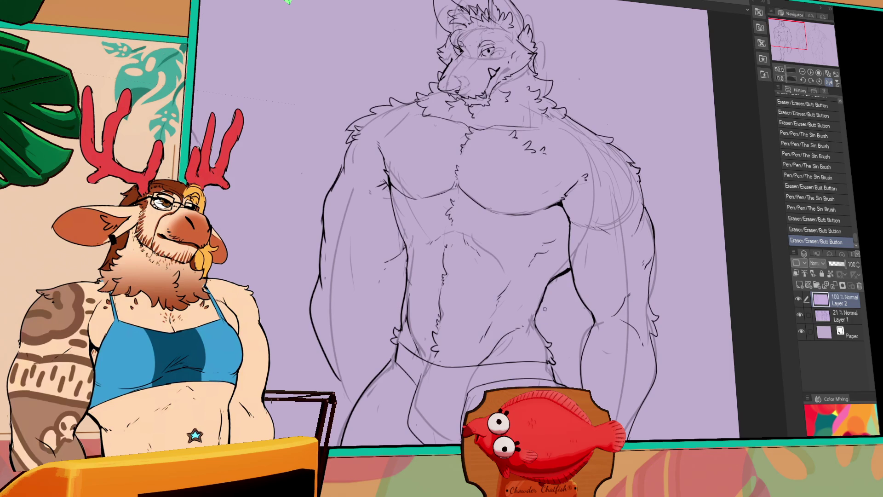
pyautogui.moveTo(543, 283)
pyautogui.mouseDown()
pyautogui.moveTo(541, 322)
pyautogui.moveTo(512, 342)
pyautogui.mouseUp()
pyautogui.moveTo(526, 324)
pyautogui.mouseDown()
pyautogui.moveTo(510, 345)
pyautogui.moveTo(529, 313)
pyautogui.mouseUp()
pyautogui.moveTo(524, 308); pyautogui.dragTo(511, 290)
pyautogui.hotkey('ctrl', 'z')
# - Hide the Layer 1 sketch, flip the canvas, and erase lines near the armpit
pyautogui.click(799, 315)
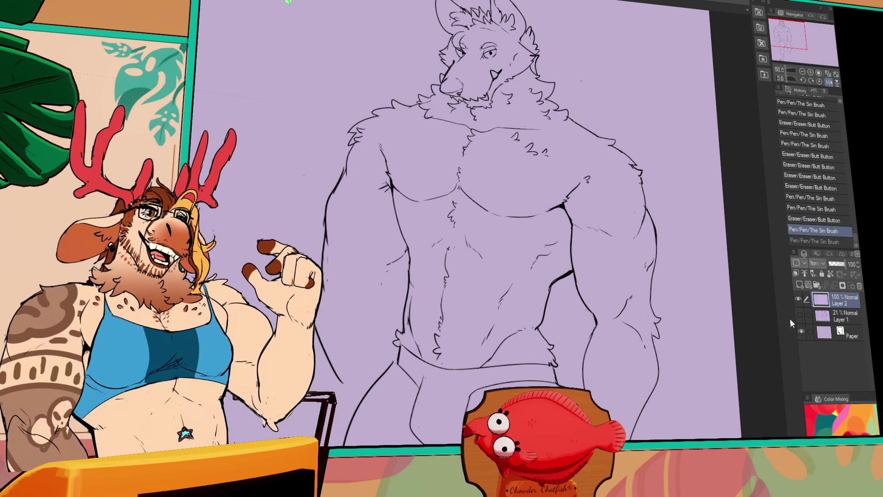
pyautogui.moveTo(728, 341); pyautogui.dragTo(714, 301)
pyautogui.click(828, 82)
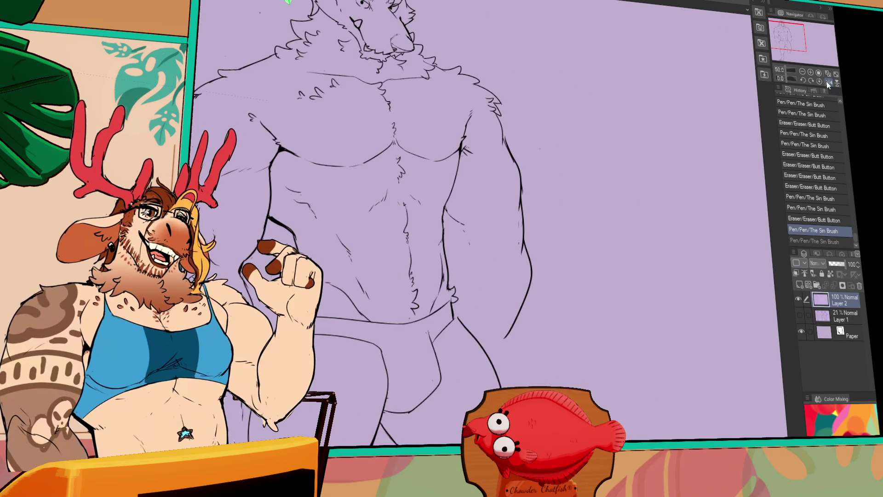
pyautogui.moveTo(586, 214); pyautogui.dragTo(614, 250)
pyautogui.moveTo(524, 182); pyautogui.dragTo(414, 295)
pyautogui.hotkey('ctrl', 'z')
pyautogui.moveTo(486, 184); pyautogui.dragTo(490, 151)
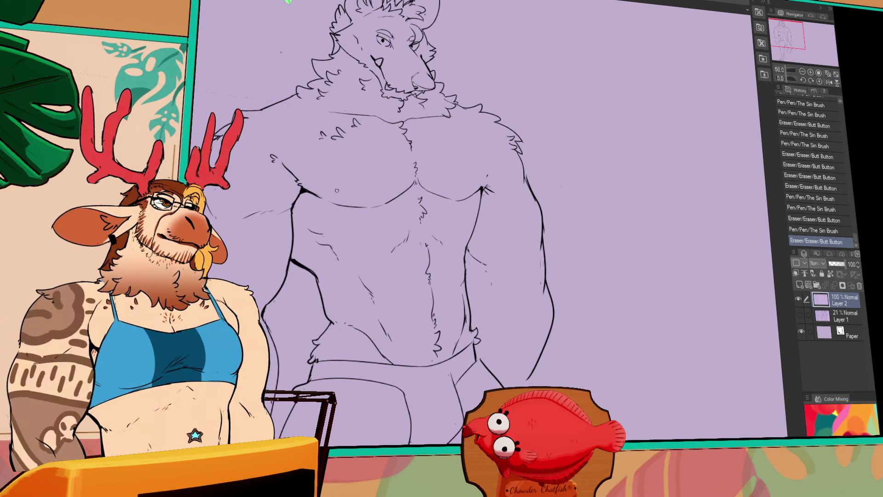
# - Lasso the chest and shoulder lines, move them down slightly, and deselect
pyautogui.moveTo(304, 205)
pyautogui.mouseDown()
pyautogui.moveTo(275, 234)
pyautogui.moveTo(289, 127)
pyautogui.mouseUp()
pyautogui.hotkey('ctrl', 'z')
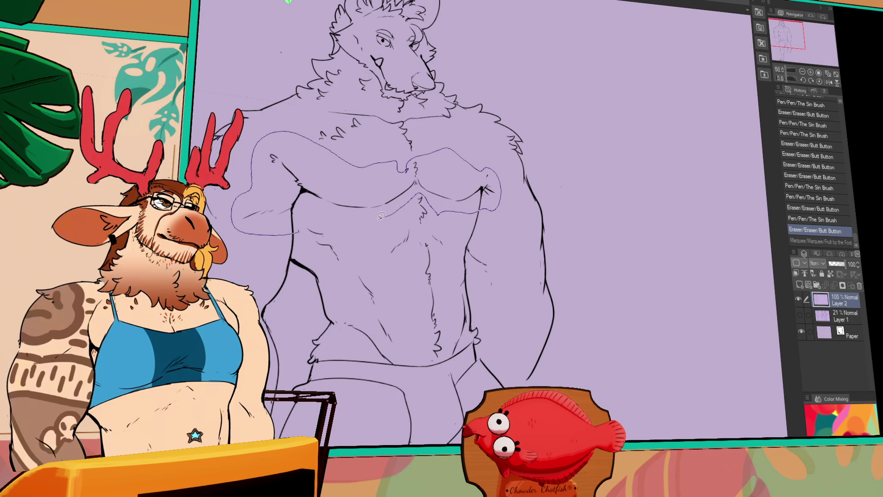
pyautogui.moveTo(389, 212); pyautogui.dragTo(391, 212)
pyautogui.moveTo(469, 197); pyautogui.dragTo(469, 206)
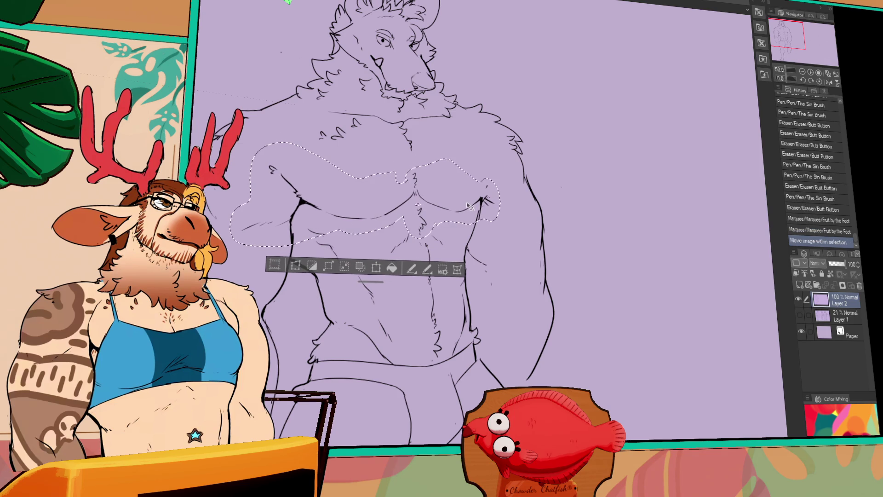
pyautogui.hotkey('ctrl', 'd')
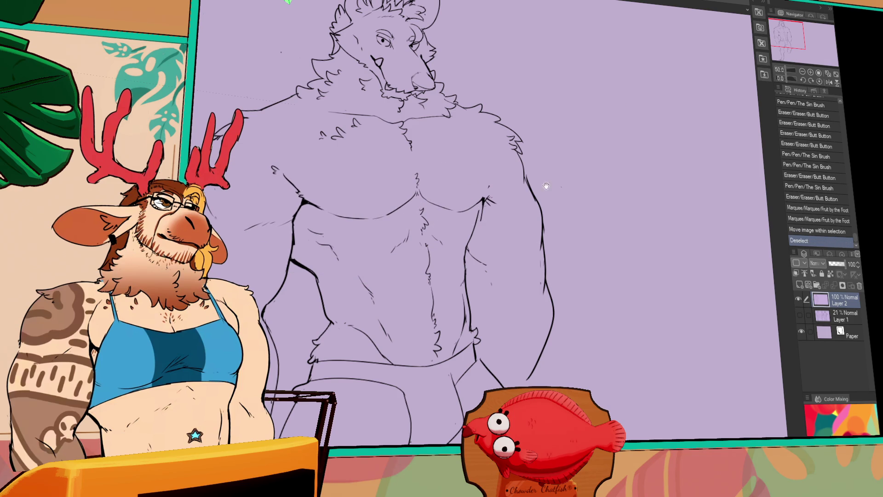
# - Touch up the chest line and redraw the armpit line
pyautogui.moveTo(542, 178); pyautogui.dragTo(542, 215)
pyautogui.moveTo(487, 193); pyautogui.dragTo(490, 184)
pyautogui.moveTo(488, 195)
pyautogui.mouseDown()
pyautogui.moveTo(492, 182)
pyautogui.moveTo(488, 193)
pyautogui.mouseUp()
pyautogui.moveTo(469, 157); pyautogui.dragTo(485, 177)
pyautogui.hotkey('ctrl', 'z')
pyautogui.hotkey('ctrl', 'z')
pyautogui.hotkey('ctrl', 'z')
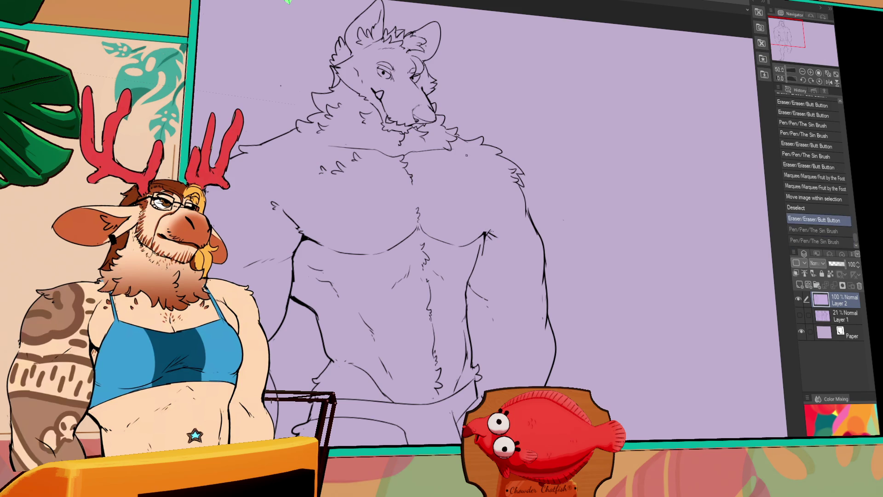
# - Redraw the chest and armpit lines, undoing a stray chest touch-up
pyautogui.moveTo(478, 175); pyautogui.dragTo(485, 184)
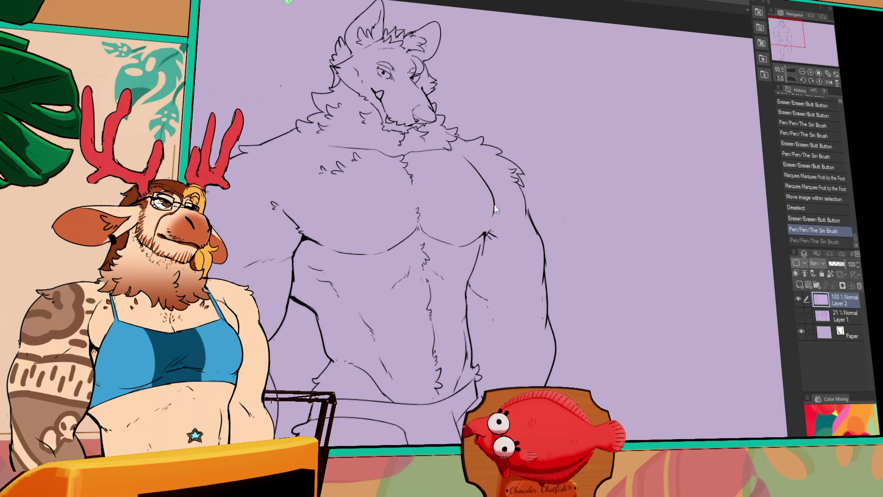
pyautogui.moveTo(494, 222); pyautogui.dragTo(486, 232)
pyautogui.moveTo(481, 168)
pyautogui.mouseDown()
pyautogui.moveTo(507, 189)
pyautogui.moveTo(479, 168)
pyautogui.mouseUp()
pyautogui.hotkey('ctrl', 'z')
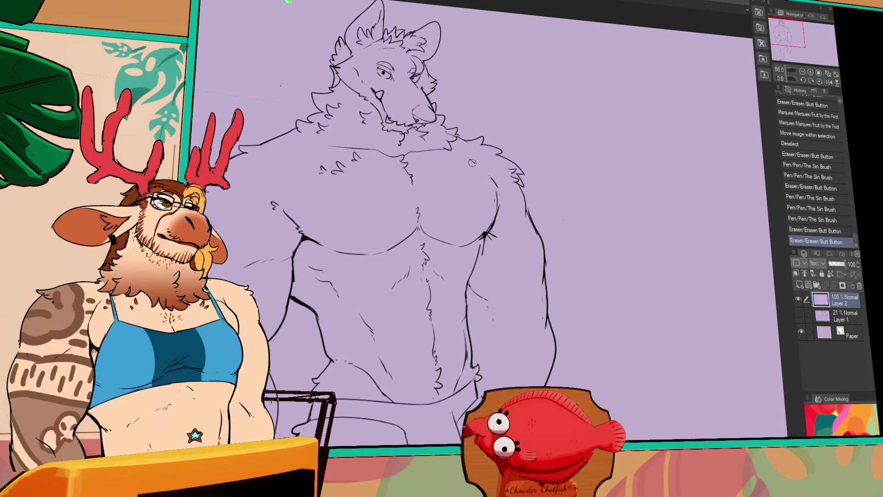
# - Erase the small circle near the chest and redraw the right and lower chest contours
pyautogui.moveTo(498, 204); pyautogui.dragTo(492, 197)
pyautogui.moveTo(463, 152); pyautogui.dragTo(500, 215)
pyautogui.hotkey('ctrl', 'z')
pyautogui.moveTo(464, 152)
pyautogui.mouseDown()
pyautogui.moveTo(495, 229)
pyautogui.moveTo(483, 235)
pyautogui.moveTo(496, 214)
pyautogui.moveTo(481, 239)
pyautogui.mouseUp()
pyautogui.moveTo(361, 234)
pyautogui.mouseDown()
pyautogui.moveTo(398, 223)
pyautogui.moveTo(437, 227)
pyautogui.mouseUp()
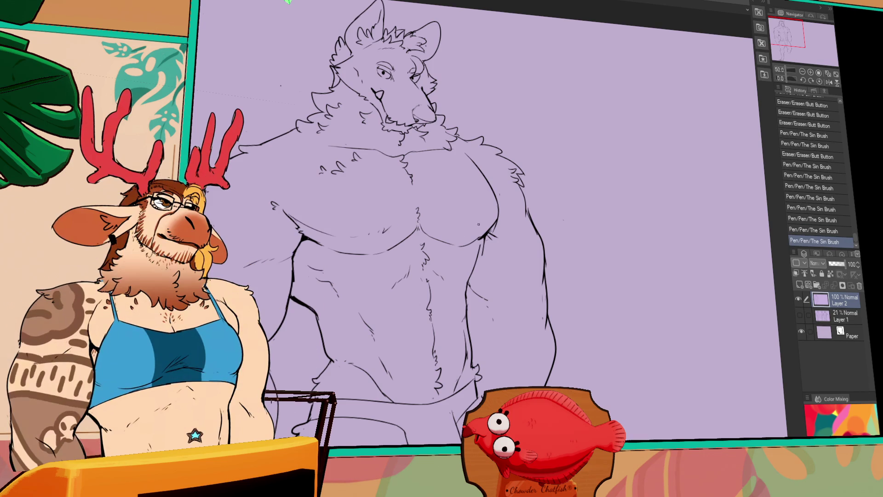
# - Try short strokes on the right side and torso, undoing the ones that don't fit
pyautogui.moveTo(461, 312); pyautogui.dragTo(472, 304)
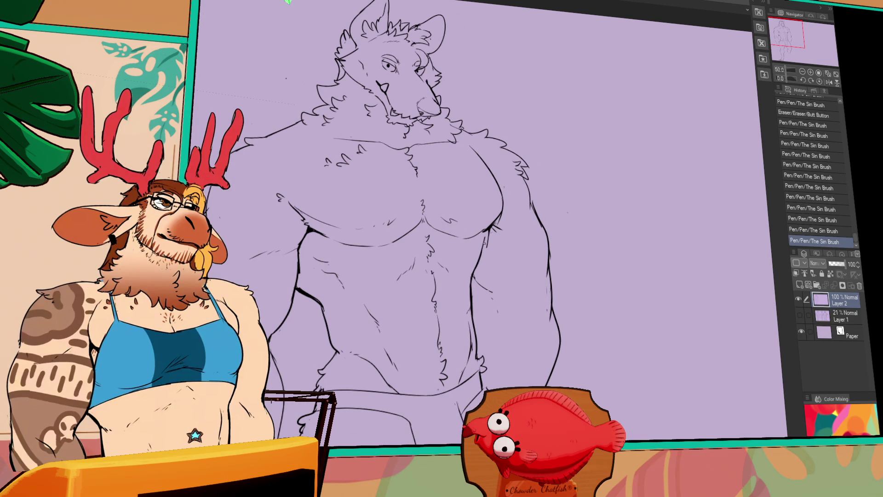
pyautogui.moveTo(476, 255)
pyautogui.mouseDown()
pyautogui.moveTo(465, 287)
pyautogui.moveTo(473, 266)
pyautogui.mouseUp()
pyautogui.moveTo(298, 288); pyautogui.dragTo(324, 315)
pyautogui.hotkey('ctrl', 'z')
pyautogui.hotkey('ctrl', 'z')
pyautogui.moveTo(579, 210); pyautogui.dragTo(582, 195)
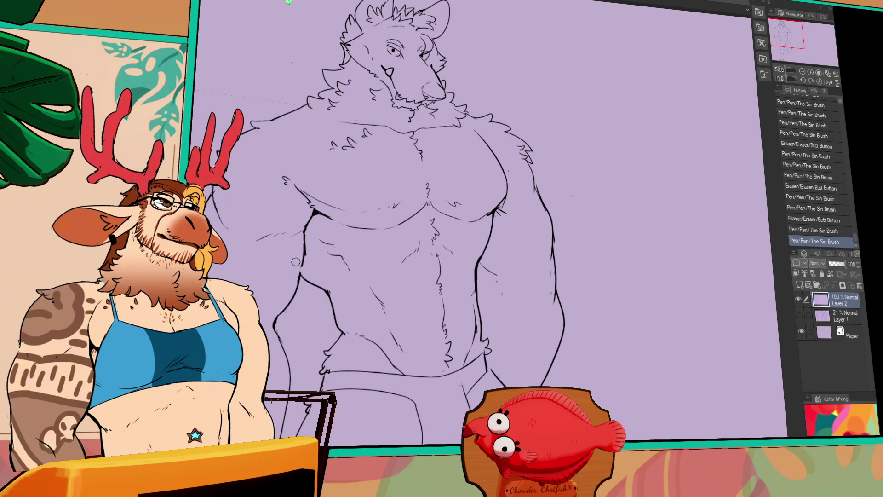
pyautogui.moveTo(301, 258); pyautogui.dragTo(295, 300)
pyautogui.hotkey('ctrl', 'z')
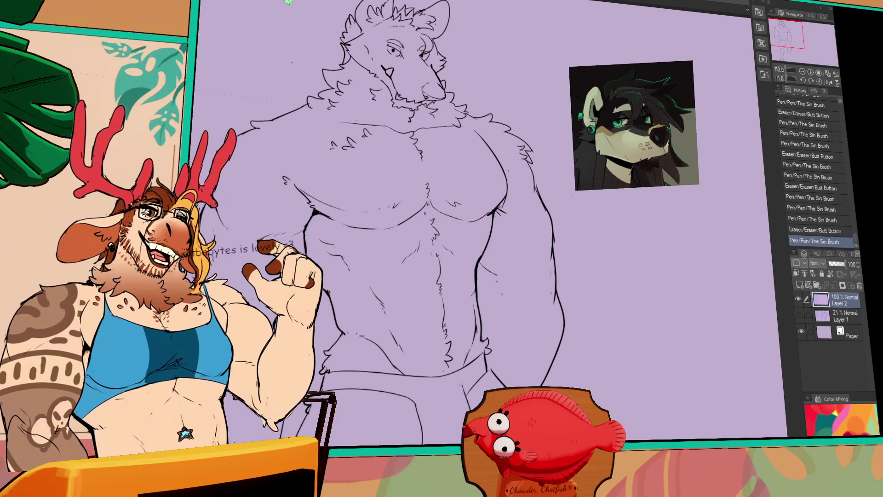
# - Erase and redraw lines along the right-hand arm, testing the strokes with undo and redo
pyautogui.moveTo(484, 262); pyautogui.dragTo(497, 285)
pyautogui.moveTo(493, 276); pyautogui.dragTo(498, 282)
pyautogui.moveTo(493, 279)
pyautogui.mouseDown()
pyautogui.moveTo(497, 290)
pyautogui.moveTo(499, 269)
pyautogui.mouseUp()
pyautogui.hotkey('ctrl', 'z')
pyautogui.hotkey('ctrl', 'z')
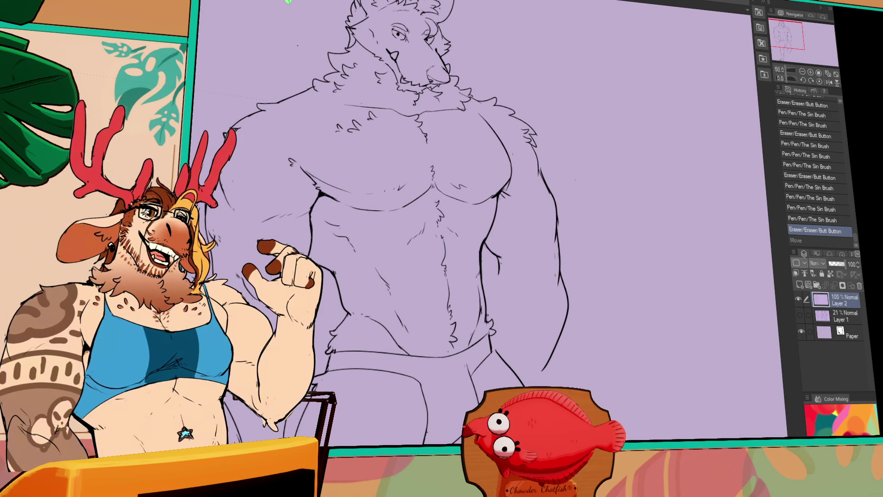
pyautogui.moveTo(516, 301); pyautogui.dragTo(520, 309)
pyautogui.moveTo(499, 278); pyautogui.dragTo(493, 335)
pyautogui.hotkey('ctrl', 'z')
pyautogui.hotkey('ctrl', 'z')
pyautogui.hotkey('ctrl', 'y')
pyautogui.hotkey('ctrl', 'y')
# - Reshape the right upper arm contour with small strokes curving outward
pyautogui.moveTo(500, 345); pyautogui.dragTo(499, 338)
pyautogui.moveTo(498, 335); pyautogui.dragTo(501, 349)
pyautogui.moveTo(504, 276); pyautogui.dragTo(508, 288)
pyautogui.moveTo(505, 276)
pyautogui.mouseDown()
pyautogui.moveTo(518, 297)
pyautogui.moveTo(523, 287)
pyautogui.mouseUp()
pyautogui.moveTo(520, 294)
pyautogui.mouseDown()
pyautogui.moveTo(528, 286)
pyautogui.moveTo(519, 285)
pyautogui.mouseUp()
pyautogui.moveTo(522, 287); pyautogui.dragTo(540, 255)
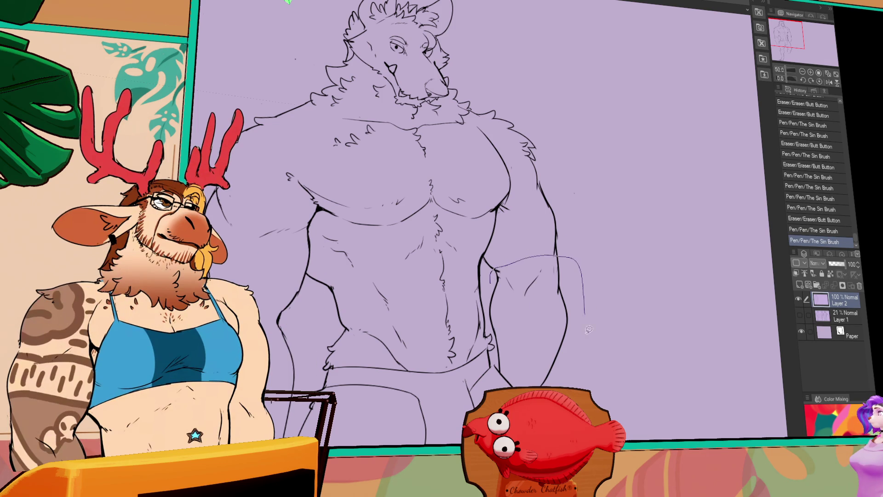
# - Shift the lassoed right-hand arm lines down and outward, deselect, and touch up the joins
pyautogui.moveTo(491, 301); pyautogui.dragTo(491, 298)
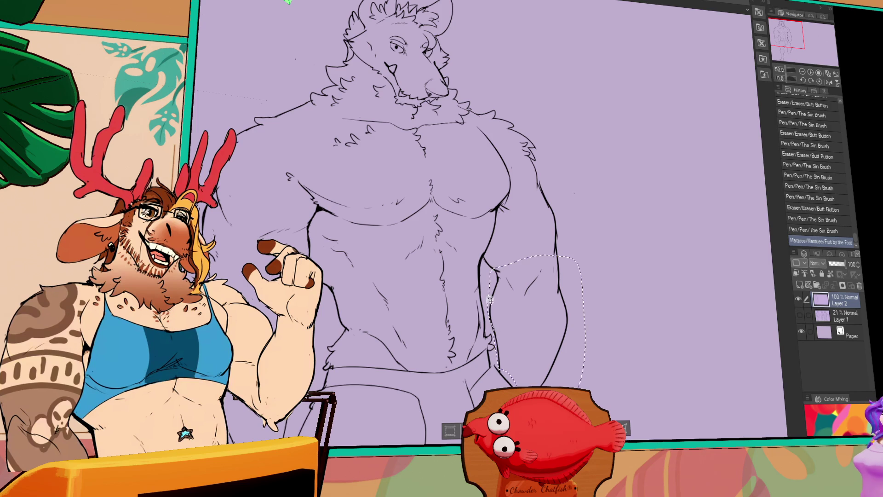
pyautogui.hotkey('ctrl', 'y')
pyautogui.moveTo(550, 311); pyautogui.dragTo(555, 317)
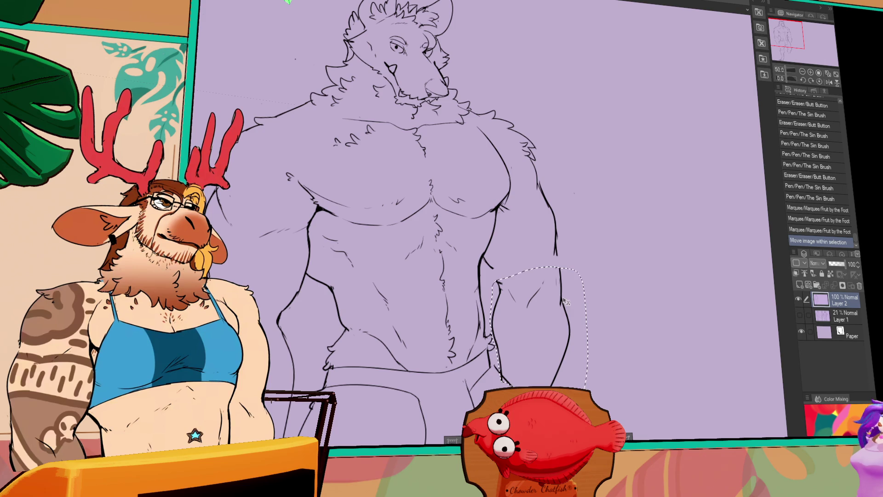
pyautogui.hotkey('ctrl', 'd')
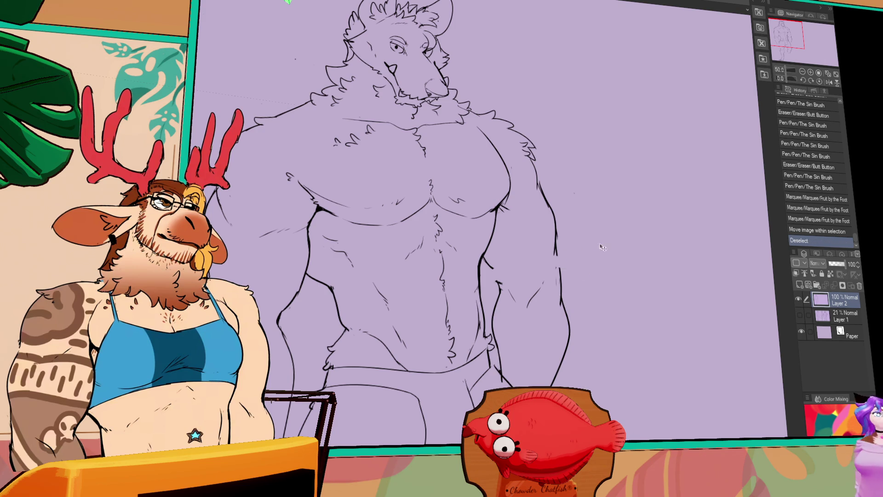
pyautogui.moveTo(491, 273); pyautogui.dragTo(501, 281)
pyautogui.moveTo(552, 268); pyautogui.dragTo(557, 276)
# - Show the rough sketch layer (Layer 1) again and redraw the inner calf and a longer shin line
pyautogui.moveTo(536, 419); pyautogui.dragTo(537, 205)
pyautogui.moveTo(538, 318); pyautogui.dragTo(539, 230)
pyautogui.moveTo(462, 295); pyautogui.dragTo(467, 334)
pyautogui.click(800, 314)
pyautogui.moveTo(462, 295)
pyautogui.mouseDown()
pyautogui.moveTo(466, 349)
pyautogui.moveTo(482, 390)
pyautogui.mouseUp()
pyautogui.moveTo(507, 305); pyautogui.dragTo(505, 322)
pyautogui.hotkey('ctrl', 'z')
pyautogui.moveTo(535, 243); pyautogui.dragTo(505, 323)
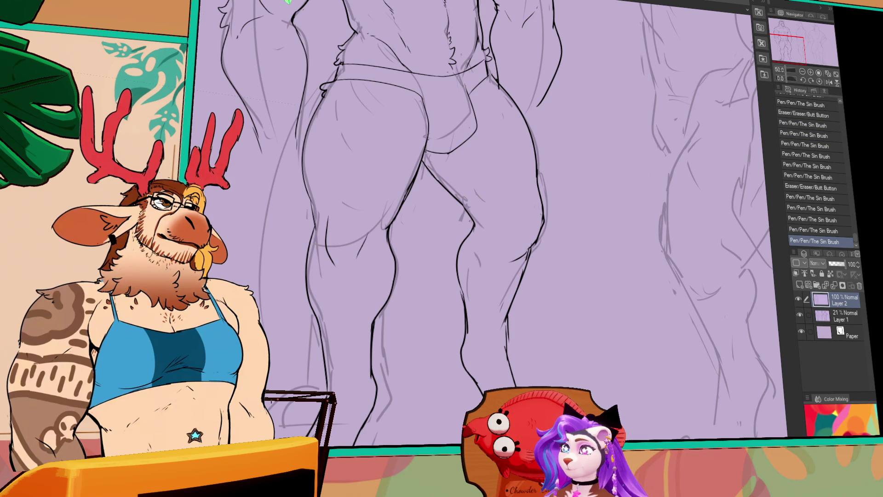
# - Bring the torso and head back into view and keep inking, checking the last stroke with undo and redo
pyautogui.moveTo(331, 150); pyautogui.dragTo(330, 434)
pyautogui.moveTo(543, 288)
pyautogui.mouseDown()
pyautogui.moveTo(542, 210)
pyautogui.moveTo(607, 261)
pyautogui.mouseUp()
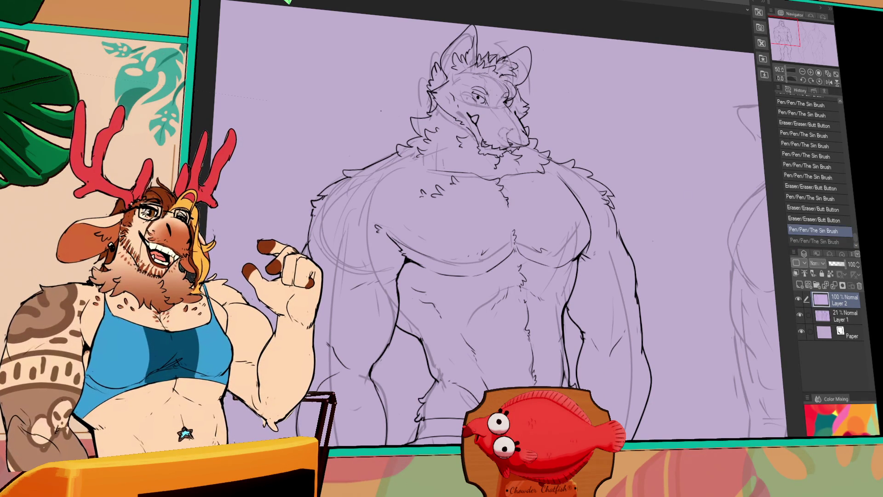
pyautogui.hotkey('ctrl', 'z')
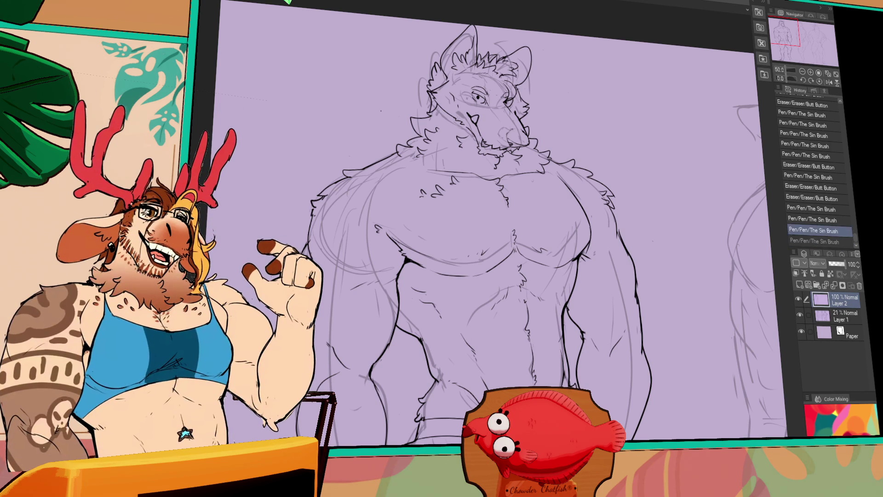
pyautogui.hotkey('ctrl', 'y')
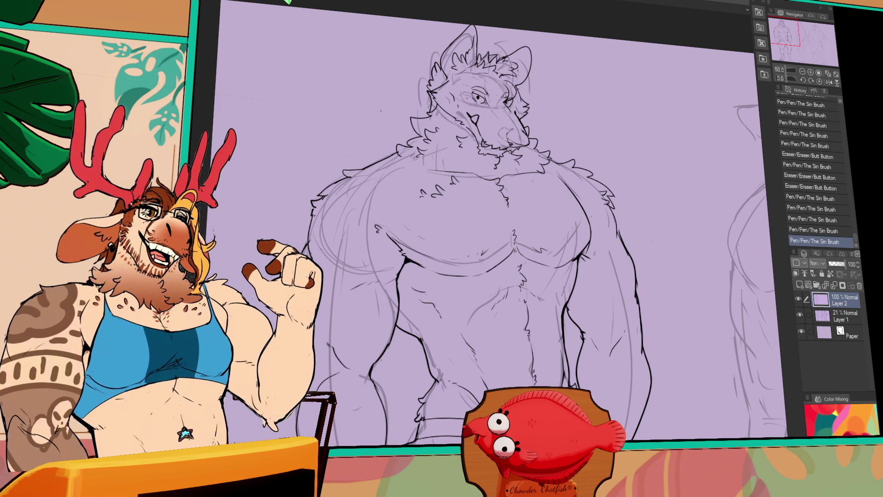
# - Step through recent strokes with undo and redo, and discard a short trial stroke
pyautogui.hotkey('ctrl', 'z')
pyautogui.hotkey('ctrl', 'y')
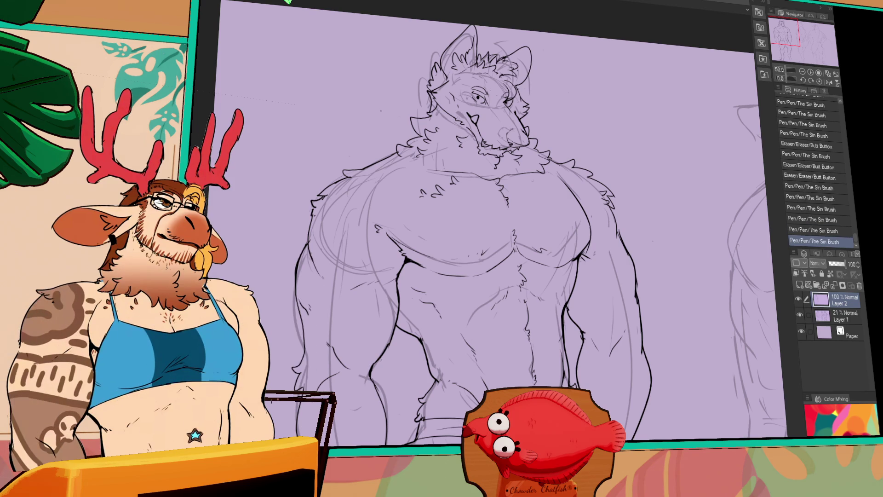
pyautogui.hotkey('ctrl', 'y')
pyautogui.hotkey('ctrl', 'y')
pyautogui.hotkey('ctrl', 'y')
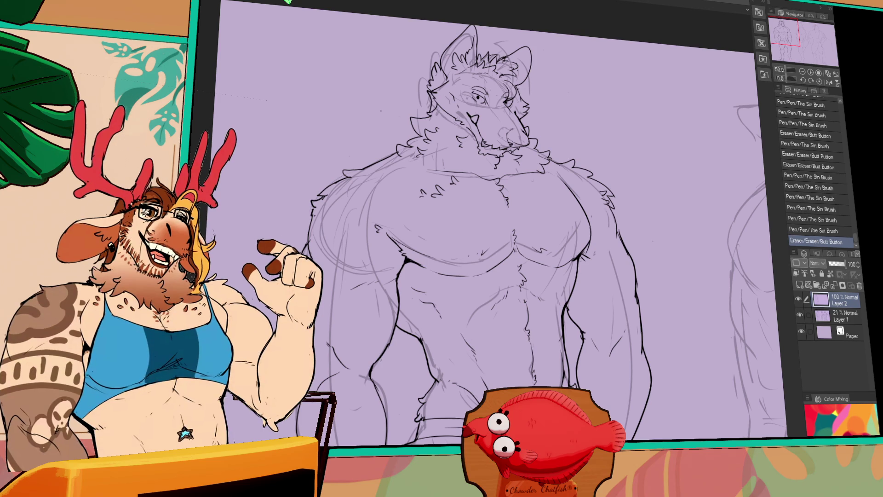
pyautogui.hotkey('ctrl', 'y')
pyautogui.hotkey('ctrl', 'y')
pyautogui.scroll(1, 613, 359)
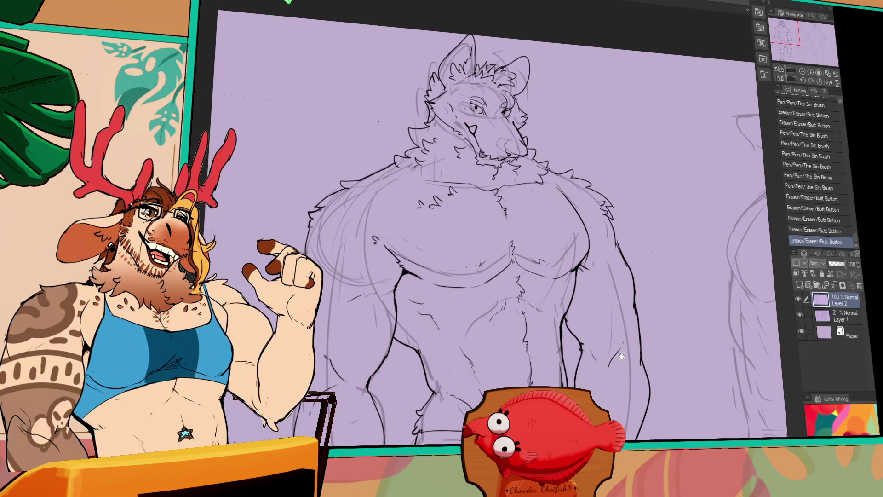
pyautogui.hotkey('ctrl', 'y')
pyautogui.hotkey('ctrl', 'y')
pyautogui.hotkey('ctrl', 'y')
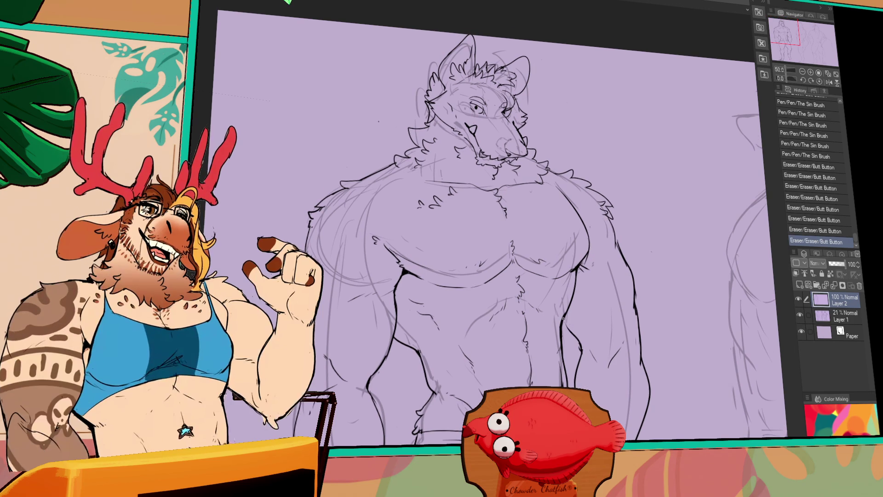
pyautogui.moveTo(567, 330); pyautogui.dragTo(578, 341)
pyautogui.hotkey('ctrl', 'z')
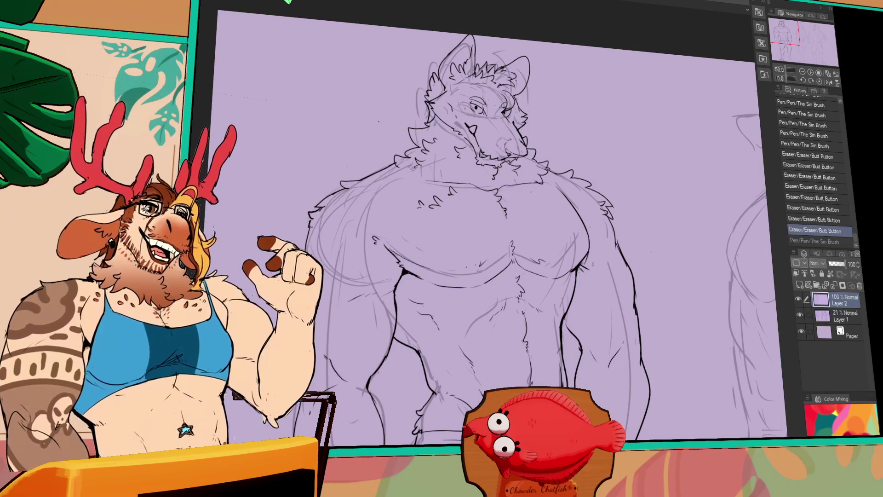
# - Erase and reink the outline running along the right-hand arm
pyautogui.moveTo(593, 344); pyautogui.dragTo(583, 371)
pyautogui.moveTo(625, 328); pyautogui.dragTo(630, 374)
pyautogui.moveTo(636, 338); pyautogui.dragTo(633, 363)
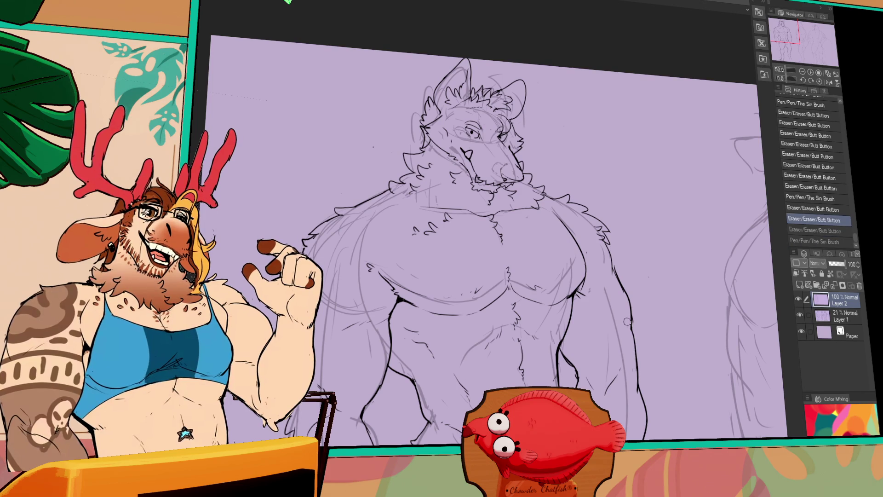
pyautogui.moveTo(632, 319); pyautogui.dragTo(635, 368)
pyautogui.moveTo(630, 320); pyautogui.dragTo(640, 389)
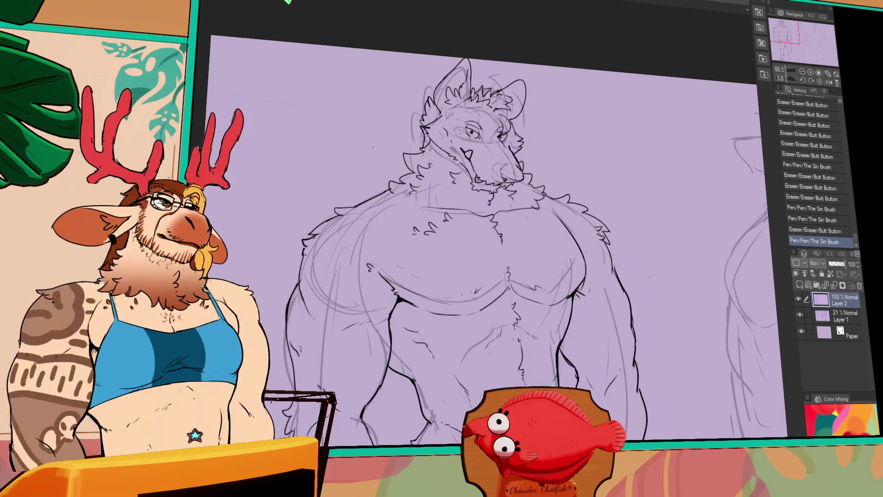
pyautogui.scroll(-3, 669, 366)
# - Erase a stray mark and redraw the upper right arm contour
pyautogui.moveTo(625, 318); pyautogui.dragTo(628, 338)
pyautogui.moveTo(619, 280); pyautogui.dragTo(616, 262)
pyautogui.moveTo(607, 229); pyautogui.dragTo(627, 324)
pyautogui.moveTo(626, 322); pyautogui.dragTo(627, 331)
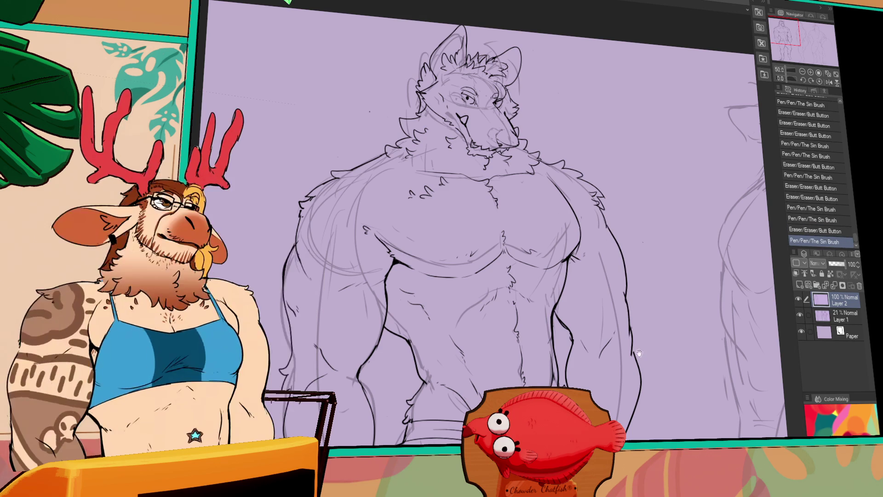
pyautogui.moveTo(589, 371); pyautogui.dragTo(581, 367)
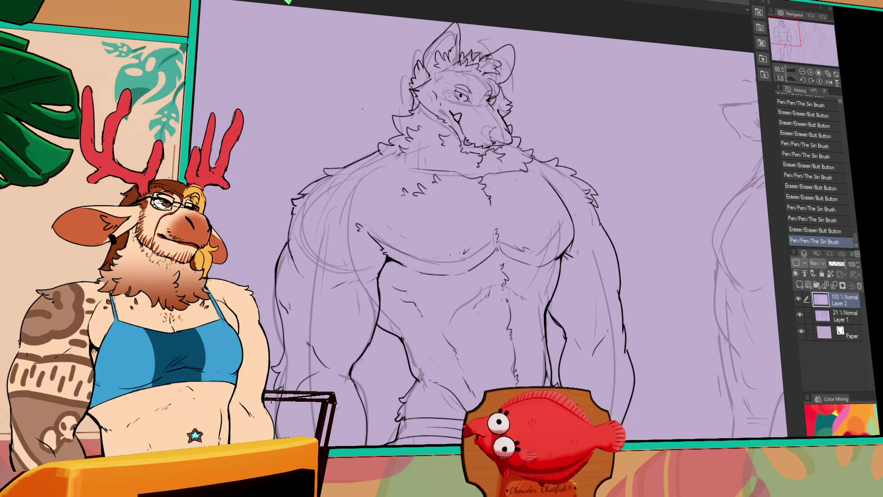
# - Touch up the chest, both shoulders and the right forearm with small pen and eraser strokes
pyautogui.moveTo(568, 200); pyautogui.dragTo(570, 205)
pyautogui.moveTo(354, 229); pyautogui.dragTo(364, 193)
pyautogui.moveTo(414, 283); pyautogui.dragTo(419, 286)
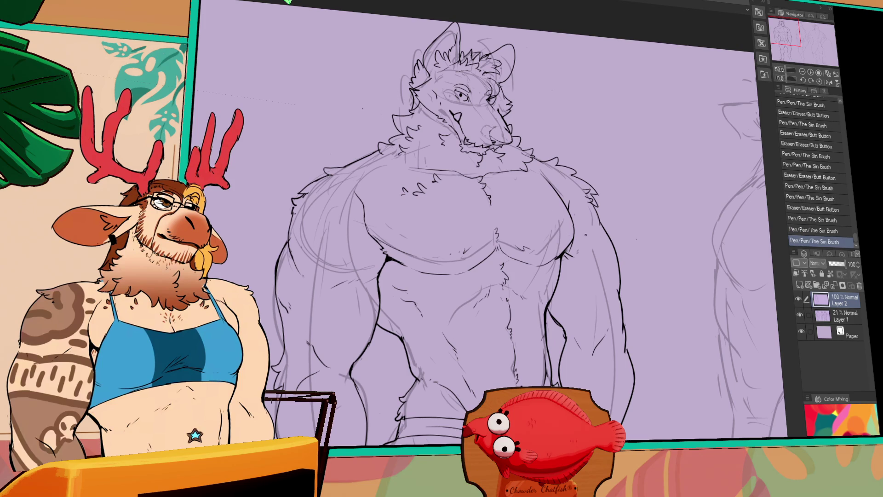
pyautogui.moveTo(583, 234); pyautogui.dragTo(568, 251)
pyautogui.moveTo(568, 252)
pyautogui.mouseDown()
pyautogui.moveTo(570, 243)
pyautogui.moveTo(538, 262)
pyautogui.moveTo(564, 255)
pyautogui.mouseUp()
pyautogui.hotkey('ctrl', 'z')
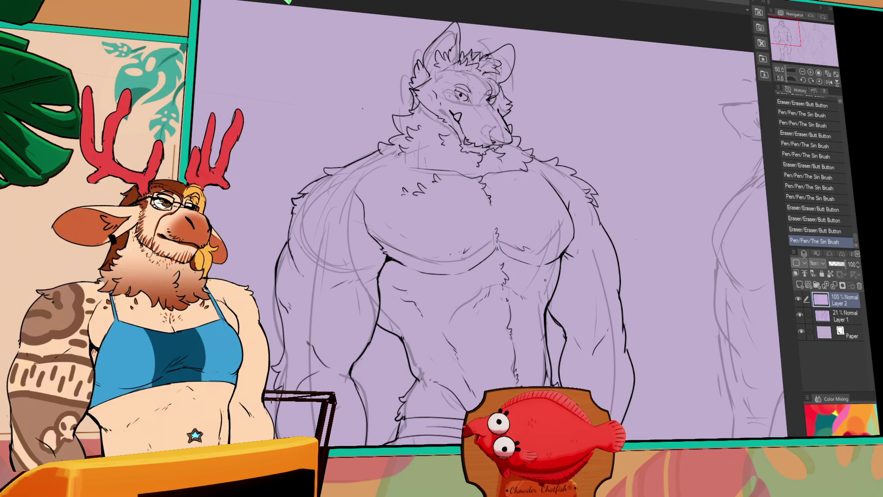
pyautogui.moveTo(555, 307); pyautogui.dragTo(558, 325)
pyautogui.scroll(-5, 474, 220)
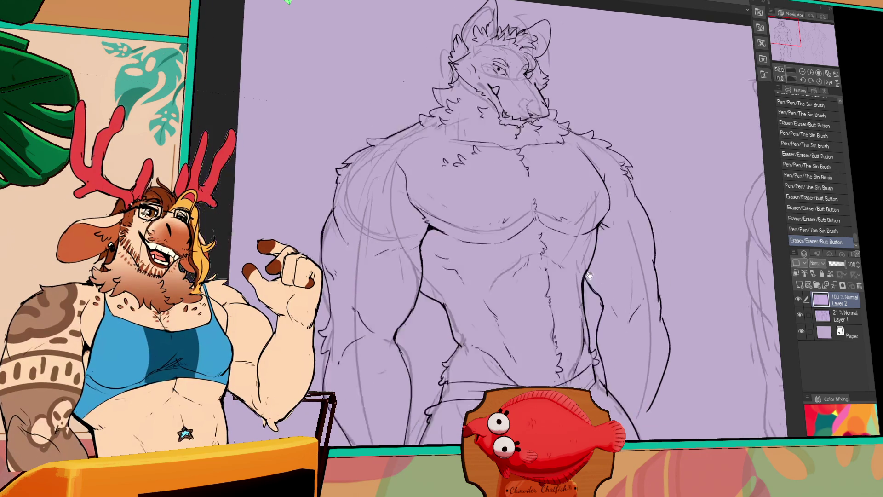
# - Redraw the left arm contour, extend it downward, and ink a stroke across the upper left leg
pyautogui.moveTo(419, 276); pyautogui.dragTo(414, 317)
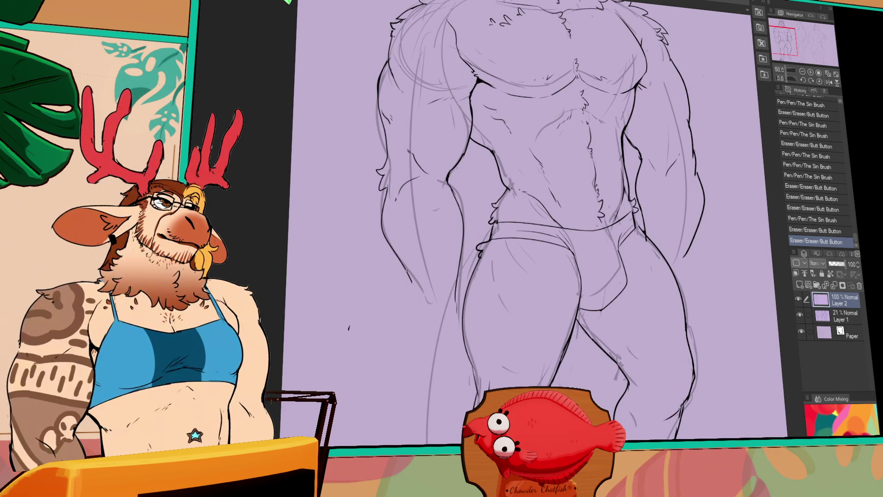
pyautogui.moveTo(407, 271)
pyautogui.mouseDown()
pyautogui.moveTo(411, 334)
pyautogui.moveTo(432, 397)
pyautogui.mouseUp()
pyautogui.moveTo(434, 399); pyautogui.dragTo(451, 401)
pyautogui.moveTo(419, 368); pyautogui.dragTo(467, 392)
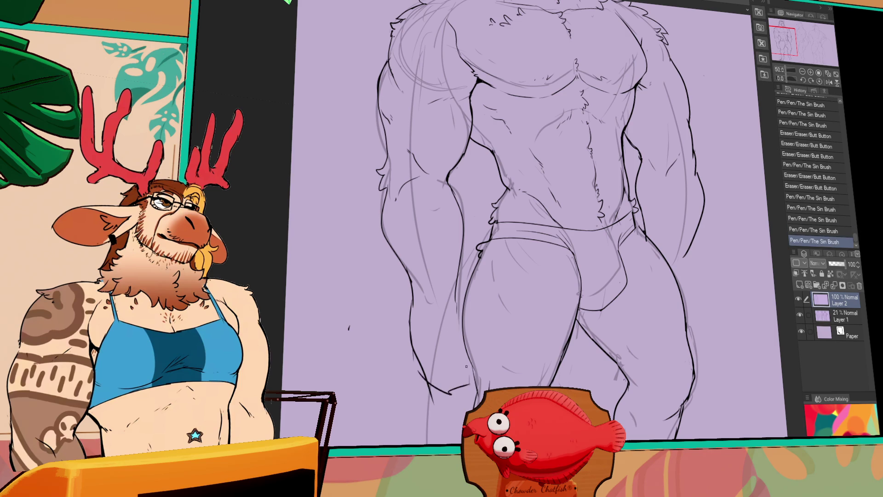
# - Trace and rework the inner left thigh contour with pen and eraser
pyautogui.moveTo(459, 315); pyautogui.dragTo(477, 370)
pyautogui.moveTo(454, 289)
pyautogui.mouseDown()
pyautogui.moveTo(473, 341)
pyautogui.moveTo(459, 363)
pyautogui.mouseUp()
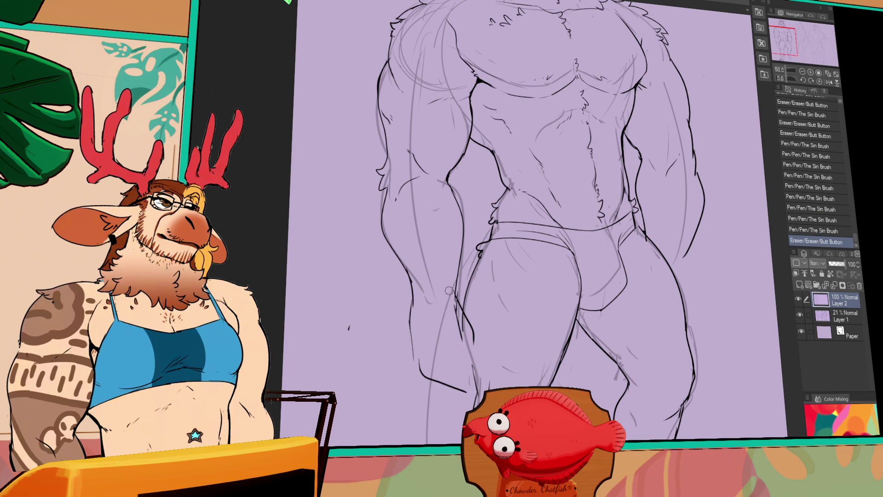
pyautogui.moveTo(478, 314); pyautogui.dragTo(467, 347)
pyautogui.hotkey('ctrl', 'z')
pyautogui.moveTo(456, 304)
pyautogui.mouseDown()
pyautogui.moveTo(479, 353)
pyautogui.moveTo(470, 358)
pyautogui.mouseUp()
pyautogui.moveTo(489, 312)
pyautogui.mouseDown()
pyautogui.moveTo(465, 342)
pyautogui.moveTo(483, 349)
pyautogui.moveTo(470, 372)
pyautogui.mouseUp()
pyautogui.moveTo(574, 328)
pyautogui.mouseDown()
pyautogui.moveTo(521, 313)
pyautogui.moveTo(506, 340)
pyautogui.moveTo(469, 368)
pyautogui.mouseUp()
# - Erase stray marks near the briefs' waistline and refine its small strokes
pyautogui.moveTo(604, 258); pyautogui.dragTo(597, 234)
pyautogui.moveTo(533, 278); pyautogui.dragTo(536, 284)
pyautogui.moveTo(533, 279); pyautogui.dragTo(536, 285)
pyautogui.moveTo(525, 256); pyautogui.dragTo(533, 266)
pyautogui.moveTo(626, 264)
pyautogui.mouseDown()
pyautogui.moveTo(605, 220)
pyautogui.moveTo(609, 34)
pyautogui.mouseUp()
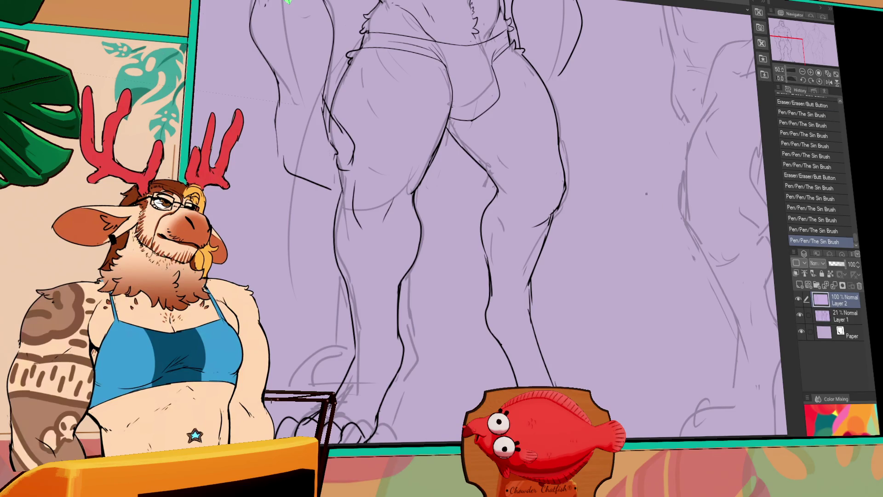
# - Erase and redraw the right leg contour
pyautogui.moveTo(629, 236)
pyautogui.mouseDown()
pyautogui.moveTo(572, 219)
pyautogui.moveTo(586, 227)
pyautogui.moveTo(472, 285)
pyautogui.mouseUp()
pyautogui.moveTo(498, 254); pyautogui.dragTo(477, 319)
pyautogui.moveTo(493, 271); pyautogui.dragTo(490, 284)
pyautogui.moveTo(484, 318)
pyautogui.mouseDown()
pyautogui.moveTo(477, 331)
pyautogui.moveTo(484, 354)
pyautogui.mouseUp()
# - Erase part of the left leg sketch line and ink and refine the left calf lines
pyautogui.moveTo(496, 312); pyautogui.dragTo(611, 224)
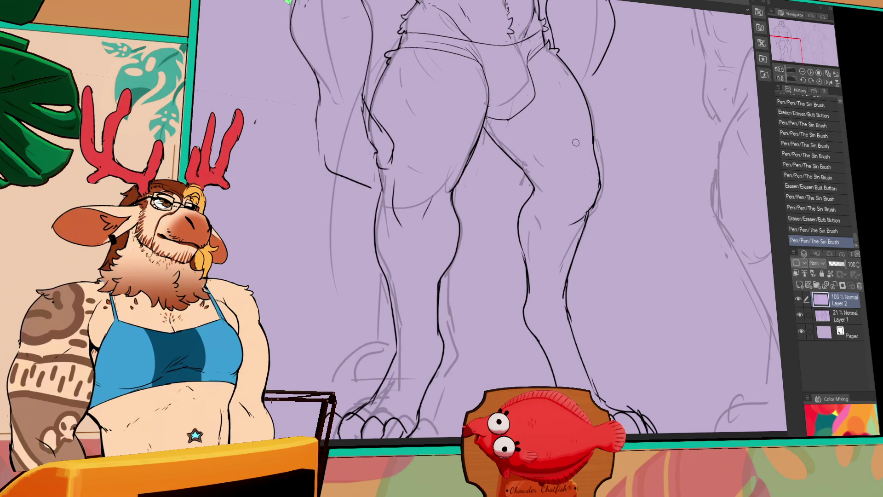
pyautogui.moveTo(598, 265); pyautogui.dragTo(591, 275)
pyautogui.moveTo(380, 224); pyautogui.dragTo(378, 294)
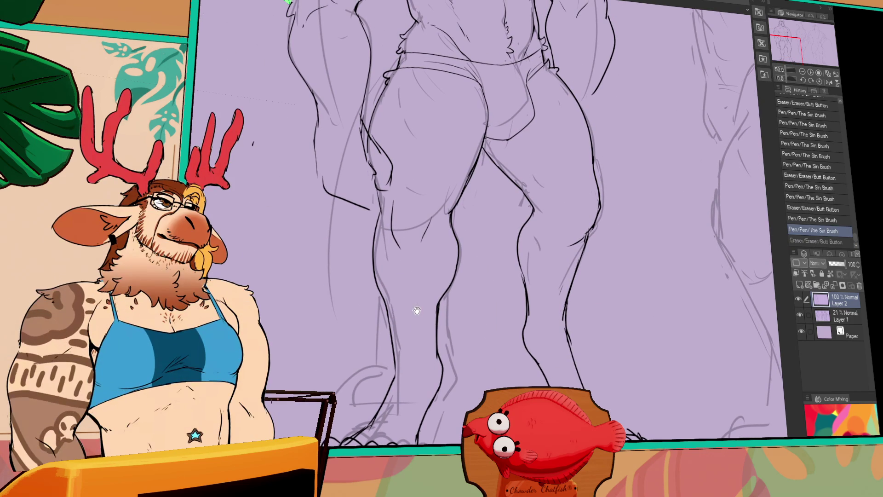
pyautogui.hotkey('ctrl', 'y')
pyautogui.moveTo(375, 239); pyautogui.dragTo(391, 314)
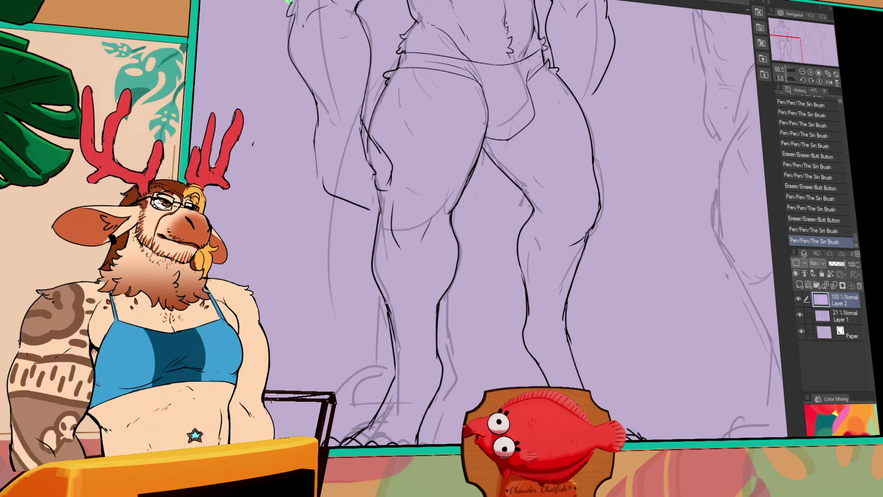
pyautogui.moveTo(372, 207); pyautogui.dragTo(390, 301)
pyautogui.moveTo(393, 368); pyautogui.dragTo(388, 333)
pyautogui.moveTo(399, 299); pyautogui.dragTo(385, 377)
pyautogui.moveTo(439, 298)
pyautogui.mouseDown()
pyautogui.moveTo(436, 376)
pyautogui.moveTo(450, 366)
pyautogui.mouseUp()
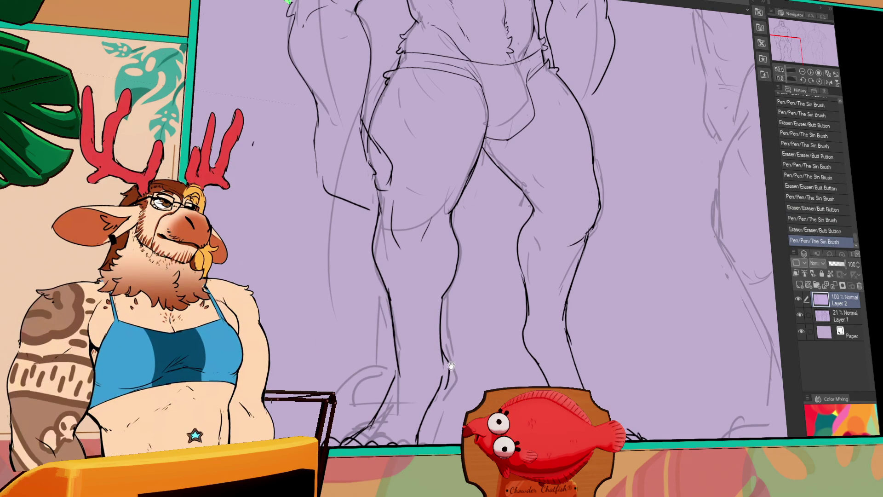
# - Erase a bit of the lower left calf line and prepare a freehand selection of the left foot
pyautogui.scroll(-1, 444, 341)
pyautogui.scroll(-1, 443, 328)
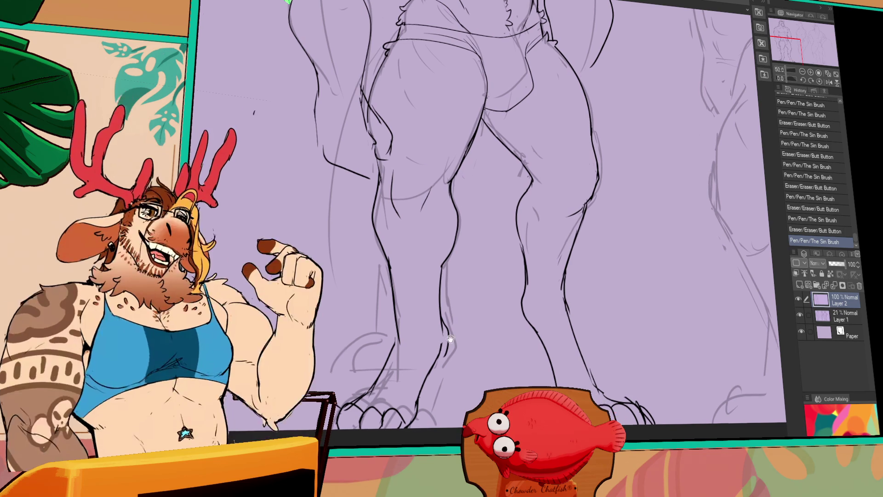
pyautogui.moveTo(442, 338)
pyautogui.mouseDown()
pyautogui.moveTo(447, 348)
pyautogui.moveTo(421, 355)
pyautogui.moveTo(388, 324)
pyautogui.moveTo(301, 428)
pyautogui.moveTo(447, 371)
pyautogui.mouseUp()
pyautogui.press('m')
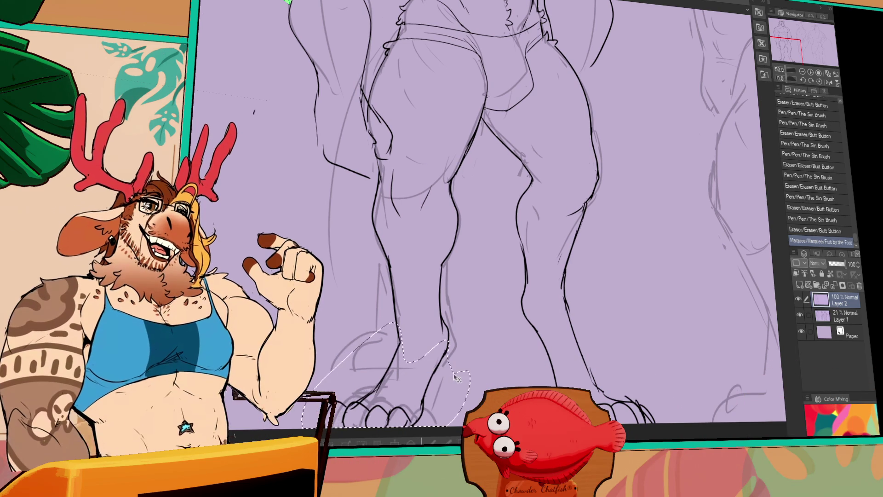
# - Drop the nudged left-foot selection and erase a small mark at the left ankle
pyautogui.hotkey('ctrl', 'd')
pyautogui.press('e')
pyautogui.moveTo(442, 336)
pyautogui.mouseDown()
pyautogui.moveTo(444, 368)
pyautogui.moveTo(423, 368)
pyautogui.mouseUp()
pyautogui.press('p')
pyautogui.hotkey('ctrl', 'z')
pyautogui.hotkey('ctrl', 'y')
# - Tidy the left ankle lines, undoing the stroke that doesn't fit
pyautogui.press('e')
pyautogui.moveTo(390, 340); pyautogui.dragTo(386, 317)
pyautogui.moveTo(388, 321)
pyautogui.mouseDown()
pyautogui.moveTo(384, 294)
pyautogui.moveTo(395, 349)
pyautogui.mouseUp()
pyautogui.press('p')
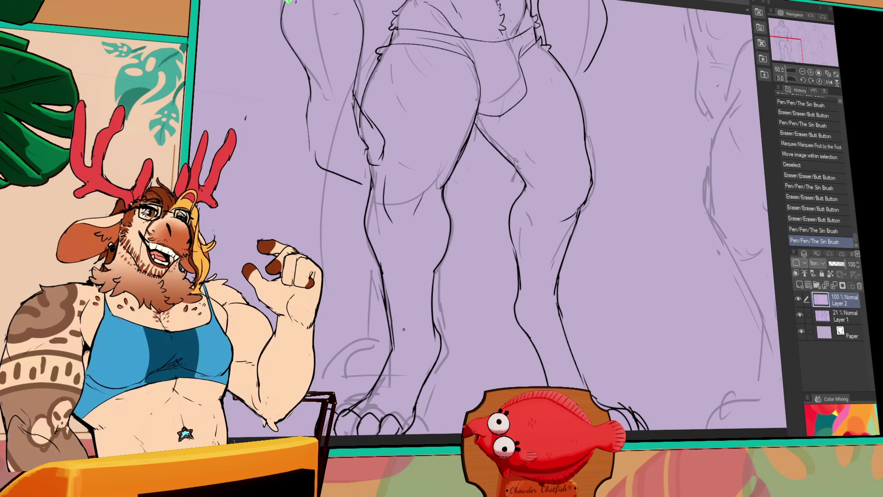
pyautogui.hotkey('ctrl', 'z')
# - Adjust the ink lines at the right knee and upper shin
pyautogui.moveTo(547, 260); pyautogui.dragTo(514, 294)
pyautogui.press('e')
pyautogui.moveTo(517, 246); pyautogui.dragTo(510, 272)
pyautogui.moveTo(519, 189); pyautogui.dragTo(503, 258)
pyautogui.press('p')
# - Redraw the right shin contour down to the ankle, undoing the last ankle tweak
pyautogui.press('e')
pyautogui.press('p')
pyautogui.moveTo(508, 212); pyautogui.dragTo(511, 306)
pyautogui.moveTo(512, 285)
pyautogui.mouseDown()
pyautogui.moveTo(512, 321)
pyautogui.moveTo(531, 350)
pyautogui.mouseUp()
pyautogui.moveTo(529, 346); pyautogui.dragTo(531, 351)
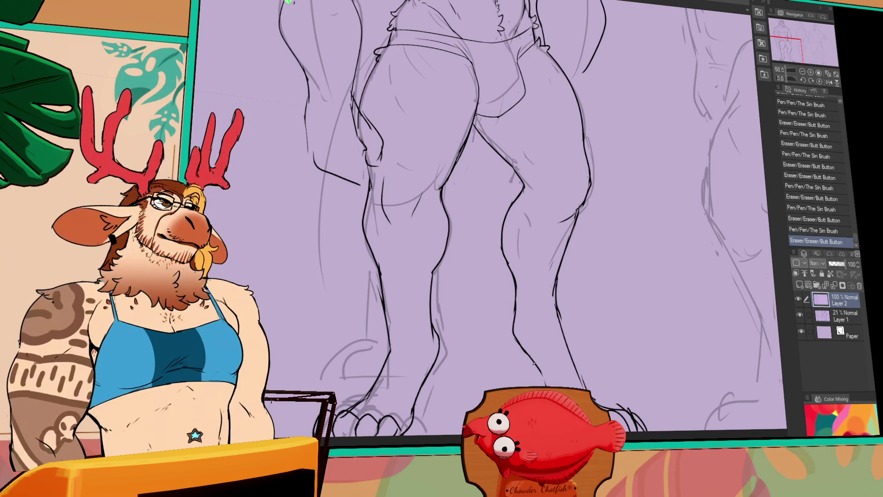
pyautogui.hotkey('ctrl', 'z')
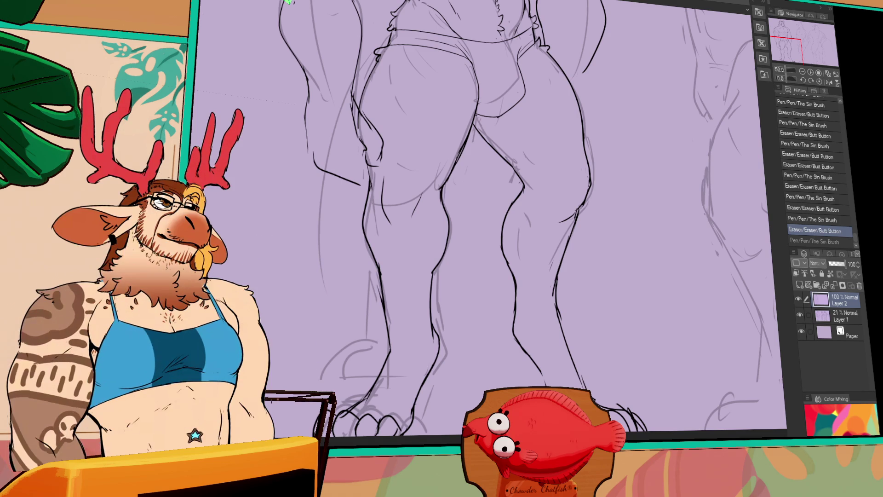
# - Erase and reink short contour lines along both lower legs around the knees and shins
pyautogui.moveTo(436, 320); pyautogui.dragTo(432, 368)
pyautogui.moveTo(430, 322); pyautogui.dragTo(416, 386)
pyautogui.moveTo(428, 356); pyautogui.dragTo(430, 368)
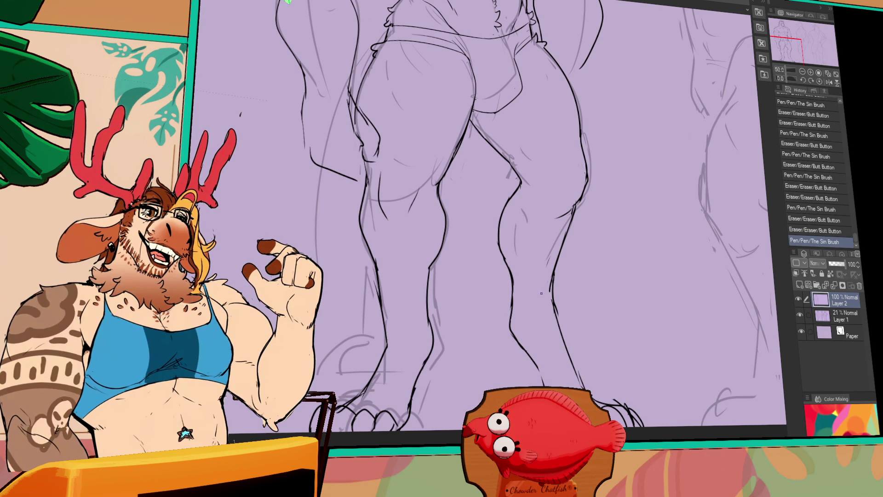
pyautogui.moveTo(543, 368); pyautogui.dragTo(545, 377)
pyautogui.moveTo(552, 294); pyautogui.dragTo(557, 276)
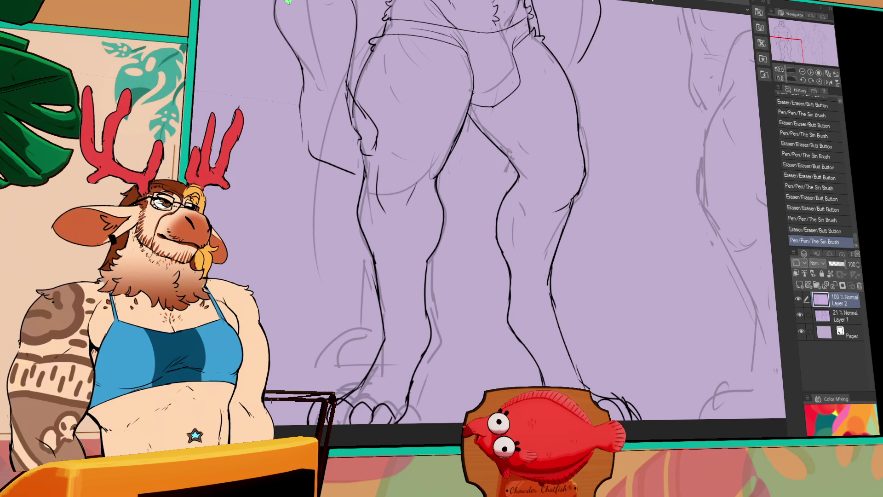
pyautogui.moveTo(559, 198); pyautogui.dragTo(463, 244)
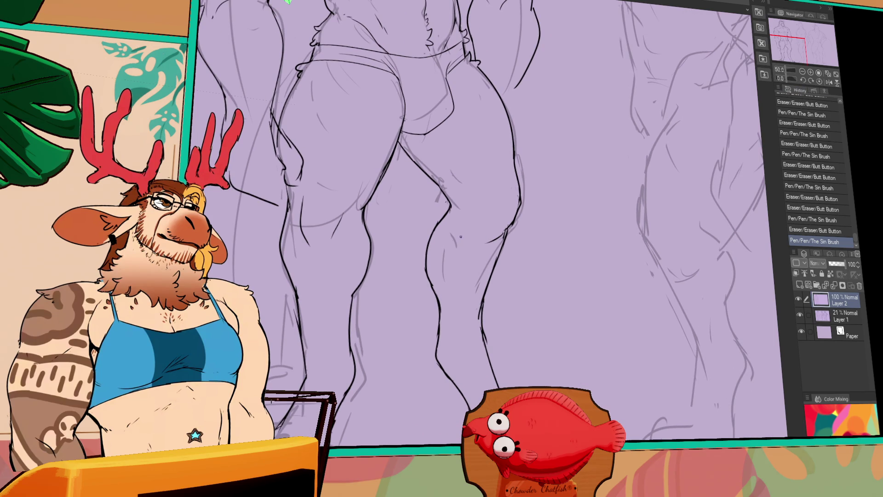
# - Add short ink strokes on the right thigh and erase the faint lines on the leg
pyautogui.moveTo(513, 210)
pyautogui.mouseDown()
pyautogui.moveTo(505, 243)
pyautogui.moveTo(514, 228)
pyautogui.moveTo(491, 262)
pyautogui.moveTo(498, 257)
pyautogui.mouseUp()
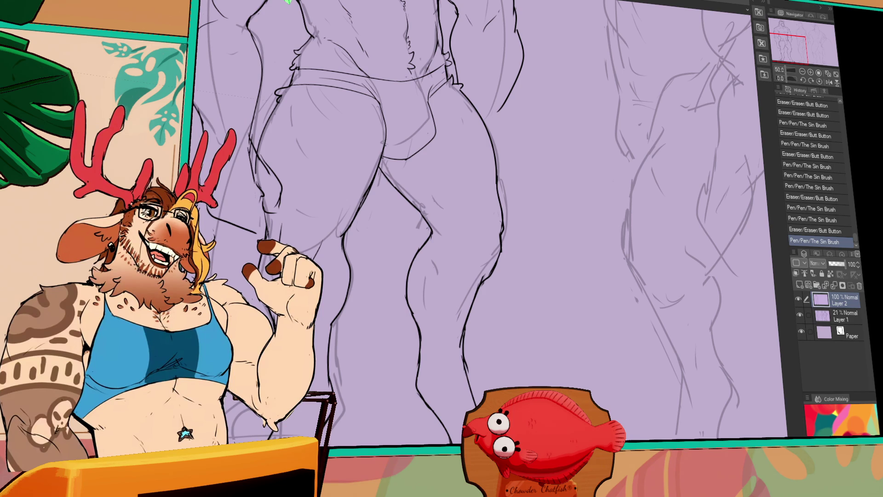
pyautogui.moveTo(482, 295)
pyautogui.mouseDown()
pyautogui.moveTo(479, 275)
pyautogui.moveTo(463, 359)
pyautogui.mouseUp()
pyautogui.moveTo(553, 66)
pyautogui.mouseDown()
pyautogui.moveTo(583, 402)
pyautogui.moveTo(574, 152)
pyautogui.mouseUp()
# - Undo the last pen stroke and ink the right contour of the briefs' bulge
pyautogui.moveTo(456, 214)
pyautogui.mouseDown()
pyautogui.moveTo(450, 186)
pyautogui.moveTo(455, 223)
pyautogui.mouseUp()
pyautogui.hotkey('ctrl', 'z')
pyautogui.hotkey('ctrl', 'z')
pyautogui.moveTo(449, 188)
pyautogui.mouseDown()
pyautogui.moveTo(455, 224)
pyautogui.moveTo(441, 244)
pyautogui.moveTo(428, 244)
pyautogui.moveTo(446, 234)
pyautogui.mouseUp()
pyautogui.scroll(5, 390, 276)
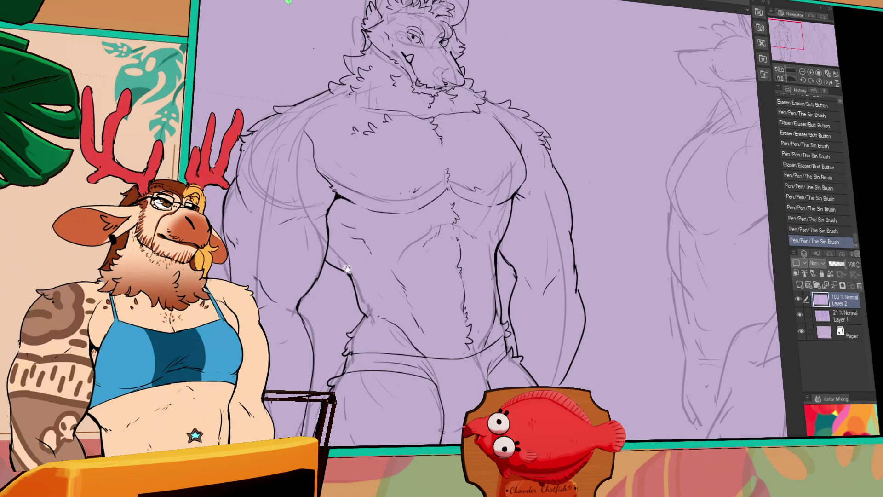
# - Redraw the main ink stroke along the right arm, undoing one failed attempt
pyautogui.scroll(-2, 453, 293)
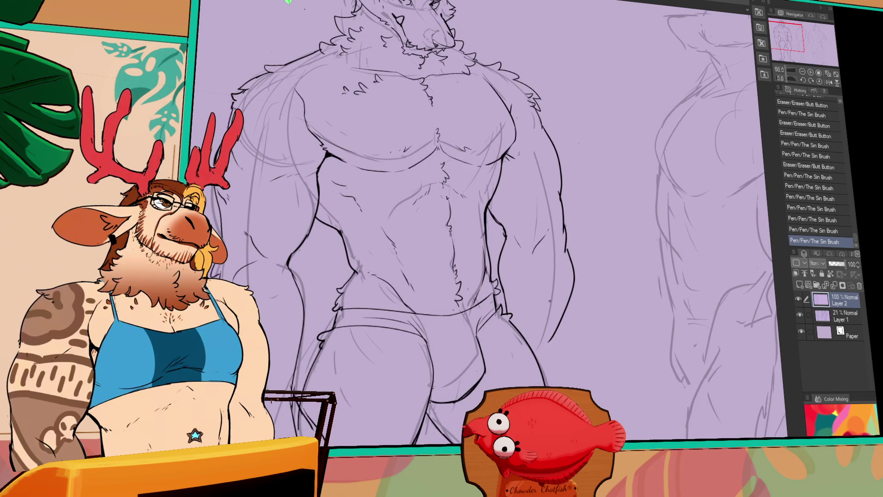
pyautogui.moveTo(550, 276); pyautogui.dragTo(541, 243)
pyautogui.moveTo(540, 244)
pyautogui.mouseDown()
pyautogui.moveTo(548, 259)
pyautogui.moveTo(543, 240)
pyautogui.mouseUp()
pyautogui.hotkey('ctrl', 'z')
pyautogui.moveTo(548, 276); pyautogui.dragTo(543, 243)
pyautogui.moveTo(547, 271)
pyautogui.mouseDown()
pyautogui.moveTo(543, 246)
pyautogui.moveTo(544, 260)
pyautogui.moveTo(533, 263)
pyautogui.moveTo(497, 253)
pyautogui.mouseUp()
# - Refine the small ink strokes along the right arm
pyautogui.moveTo(502, 269); pyautogui.dragTo(492, 253)
pyautogui.moveTo(499, 265); pyautogui.dragTo(492, 254)
pyautogui.moveTo(499, 267); pyautogui.dragTo(493, 252)
pyautogui.moveTo(500, 266)
pyautogui.mouseDown()
pyautogui.moveTo(493, 253)
pyautogui.moveTo(499, 258)
pyautogui.moveTo(515, 239)
pyautogui.moveTo(507, 231)
pyautogui.mouseUp()
pyautogui.scroll(3, 500, 255)
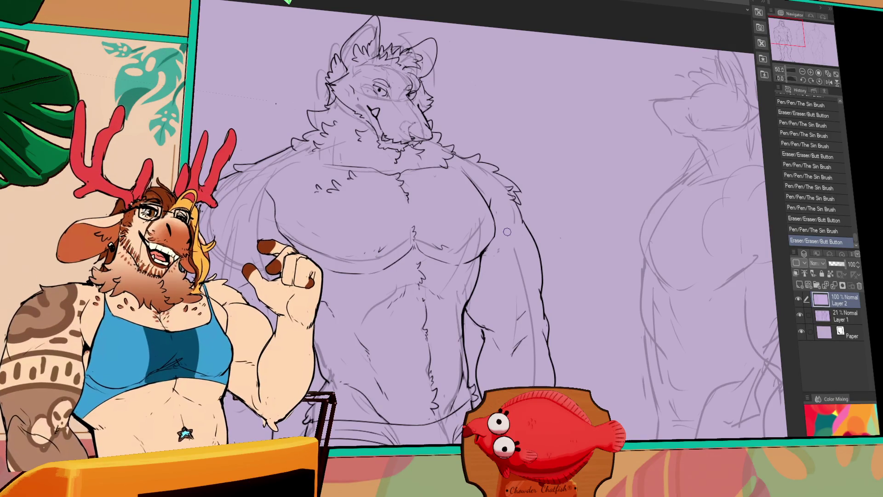
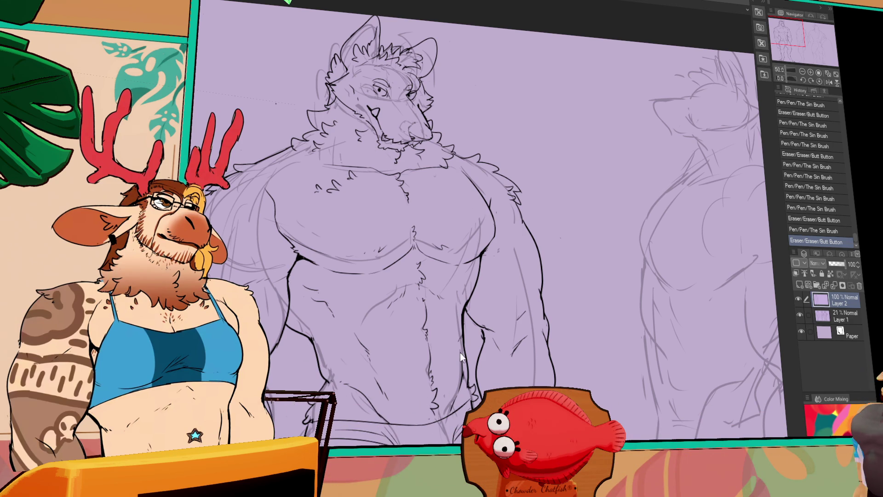
# - Zoom in with the Navigator and center the view on the wolf's head
pyautogui.scroll(-2, 788, 37)
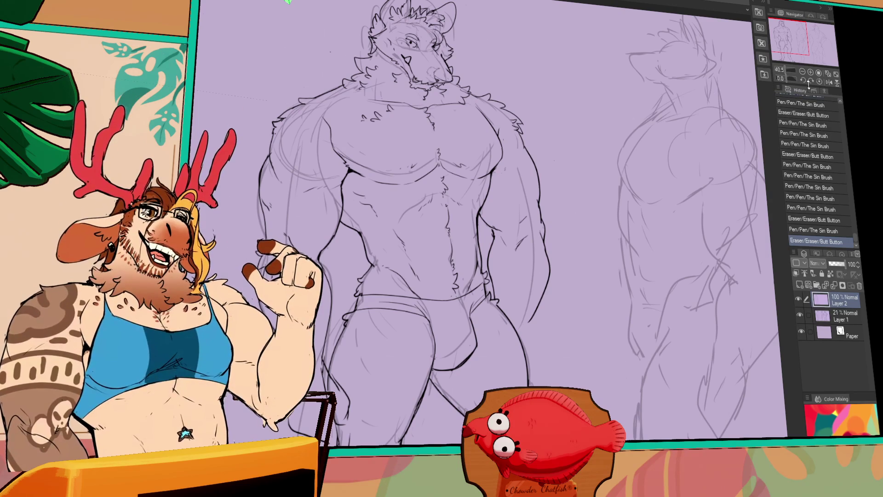
pyautogui.click(810, 72)
pyautogui.moveTo(458, 177); pyautogui.dragTo(496, 276)
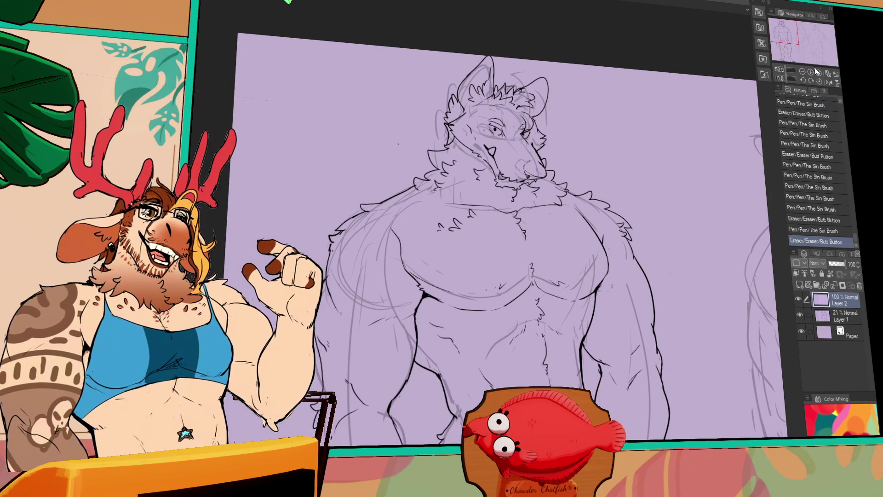
pyautogui.scroll(3, 460, 188)
pyautogui.moveTo(494, 243); pyautogui.dragTo(503, 198)
# - Extend the shoulder line leftward and try fur strokes on the neck, erasing a stray dot
pyautogui.moveTo(428, 196)
pyautogui.mouseDown()
pyautogui.moveTo(355, 216)
pyautogui.moveTo(404, 269)
pyautogui.moveTo(384, 292)
pyautogui.moveTo(400, 268)
pyautogui.moveTo(413, 272)
pyautogui.mouseUp()
pyautogui.moveTo(402, 274)
pyautogui.mouseDown()
pyautogui.moveTo(423, 248)
pyautogui.moveTo(391, 279)
pyautogui.mouseUp()
pyautogui.moveTo(375, 247); pyautogui.dragTo(391, 284)
pyautogui.hotkey('ctrl', 'z')
pyautogui.moveTo(375, 247)
pyautogui.mouseDown()
pyautogui.moveTo(392, 285)
pyautogui.moveTo(394, 276)
pyautogui.mouseUp()
pyautogui.hotkey('ctrl', 'z')
pyautogui.click(312, 235)
# - Ink a small head line and short marks along the muzzle edge
pyautogui.moveTo(627, 193); pyautogui.dragTo(633, 198)
pyautogui.moveTo(590, 216); pyautogui.dragTo(581, 224)
pyautogui.moveTo(575, 218)
pyautogui.mouseDown()
pyautogui.moveTo(578, 230)
pyautogui.moveTo(606, 228)
pyautogui.moveTo(585, 209)
pyautogui.moveTo(591, 199)
pyautogui.mouseUp()
pyautogui.hotkey('ctrl', 'z')
pyautogui.moveTo(588, 201); pyautogui.dragTo(592, 205)
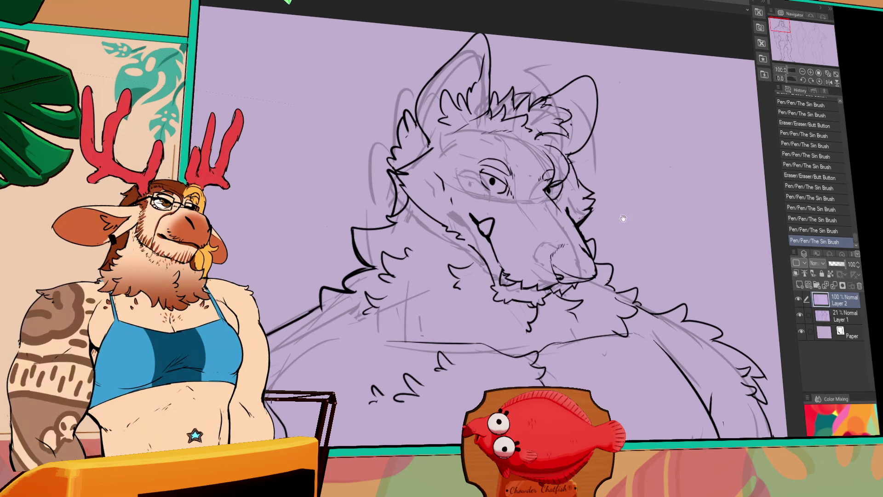
pyautogui.scroll(2, 620, 218)
pyautogui.scroll(-1, 598, 230)
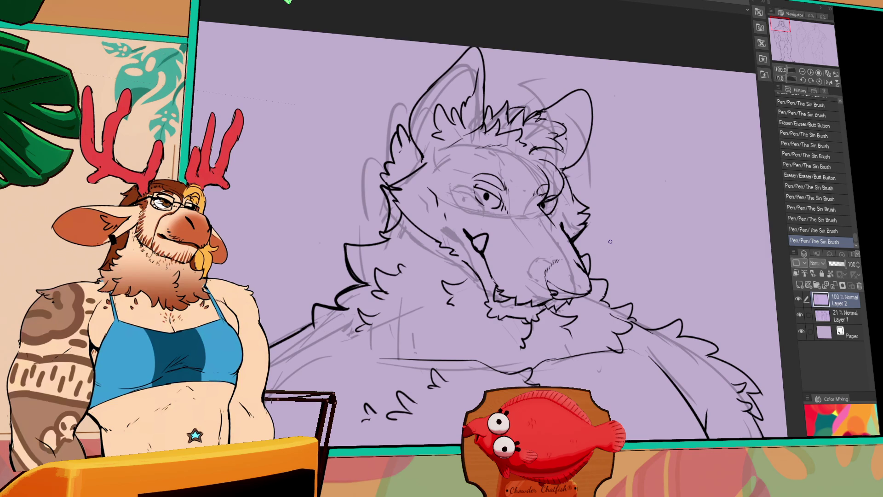
pyautogui.scroll(2, 615, 237)
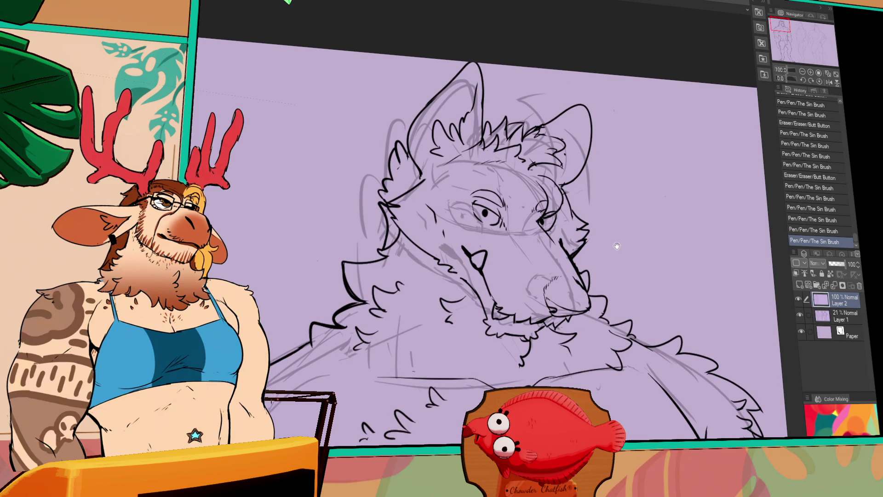
# - Add small strokes near the cheek and eye, undoing the unwanted ones
pyautogui.moveTo(388, 239)
pyautogui.mouseDown()
pyautogui.moveTo(385, 260)
pyautogui.moveTo(386, 241)
pyautogui.mouseUp()
pyautogui.hotkey('ctrl', 'z')
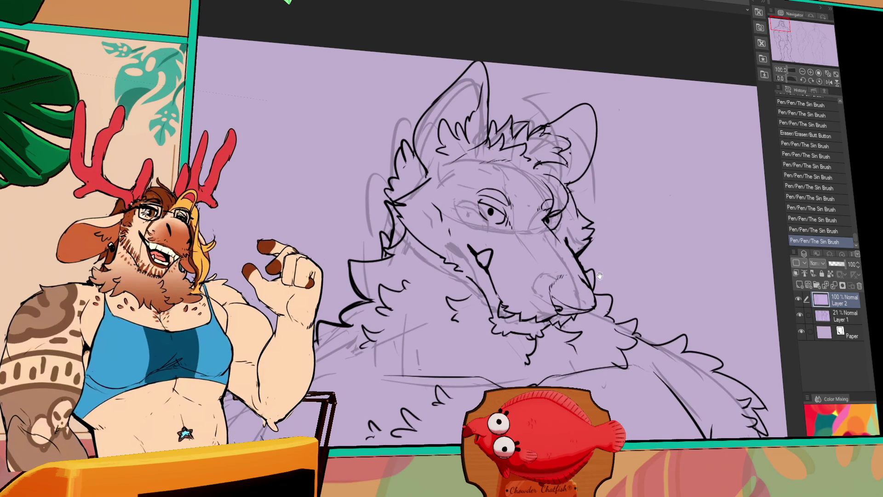
pyautogui.scroll(1, 561, 246)
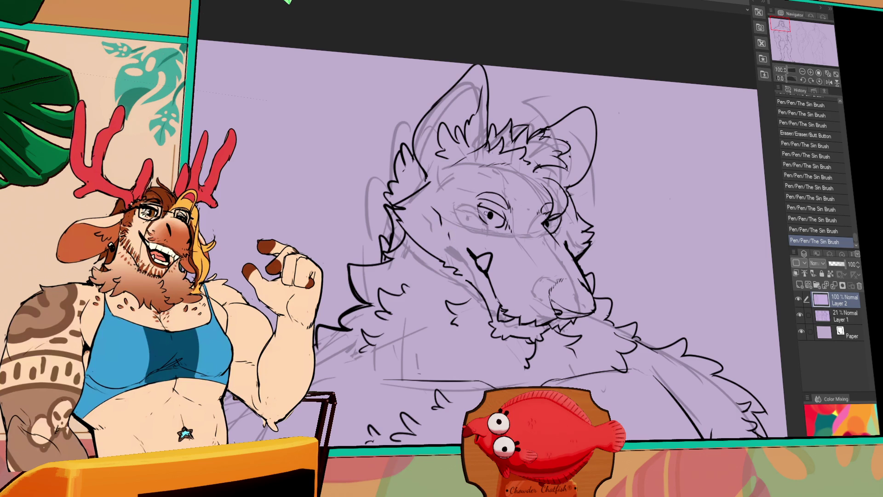
pyautogui.hotkey('ctrl', 'z')
pyautogui.moveTo(488, 214)
pyautogui.mouseDown()
pyautogui.moveTo(480, 206)
pyautogui.moveTo(483, 216)
pyautogui.mouseUp()
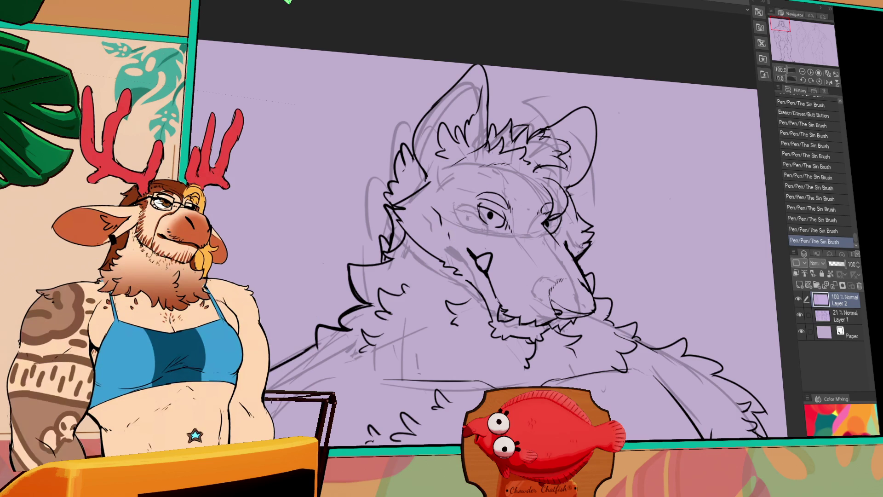
pyautogui.scroll(-2, 580, 249)
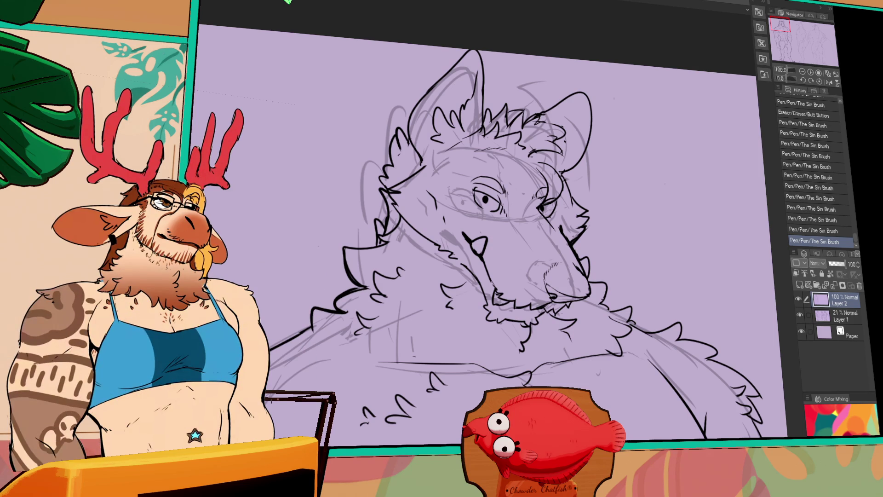
# - Add fur strokes along the chest and erase stray marks near the shoulder and torso
pyautogui.moveTo(598, 322)
pyautogui.mouseDown()
pyautogui.moveTo(596, 289)
pyautogui.moveTo(621, 294)
pyautogui.mouseUp()
pyautogui.moveTo(355, 303); pyautogui.dragTo(389, 323)
pyautogui.moveTo(587, 344); pyautogui.dragTo(553, 242)
pyautogui.moveTo(358, 213); pyautogui.dragTo(395, 204)
pyautogui.hotkey('ctrl', 'z')
pyautogui.moveTo(451, 424)
pyautogui.mouseDown()
pyautogui.moveTo(467, 286)
pyautogui.moveTo(510, 261)
pyautogui.mouseUp()
pyautogui.moveTo(470, 283)
pyautogui.mouseDown()
pyautogui.moveTo(506, 259)
pyautogui.moveTo(489, 264)
pyautogui.mouseUp()
pyautogui.hotkey('ctrl', 'z')
# - Erase small marks by the chest notch and ink the right edge of the belly
pyautogui.hotkey('ctrl', 'z')
pyautogui.moveTo(603, 260); pyautogui.dragTo(590, 313)
pyautogui.moveTo(522, 268); pyautogui.dragTo(533, 279)
pyautogui.moveTo(533, 278); pyautogui.dragTo(502, 313)
pyautogui.hotkey('ctrl', 'z')
pyautogui.moveTo(650, 263); pyautogui.dragTo(642, 317)
pyautogui.moveTo(648, 278); pyautogui.dragTo(643, 313)
pyautogui.moveTo(646, 281); pyautogui.dragTo(643, 310)
pyautogui.moveTo(478, 323)
pyautogui.mouseDown()
pyautogui.moveTo(487, 290)
pyautogui.moveTo(417, 280)
pyautogui.mouseUp()
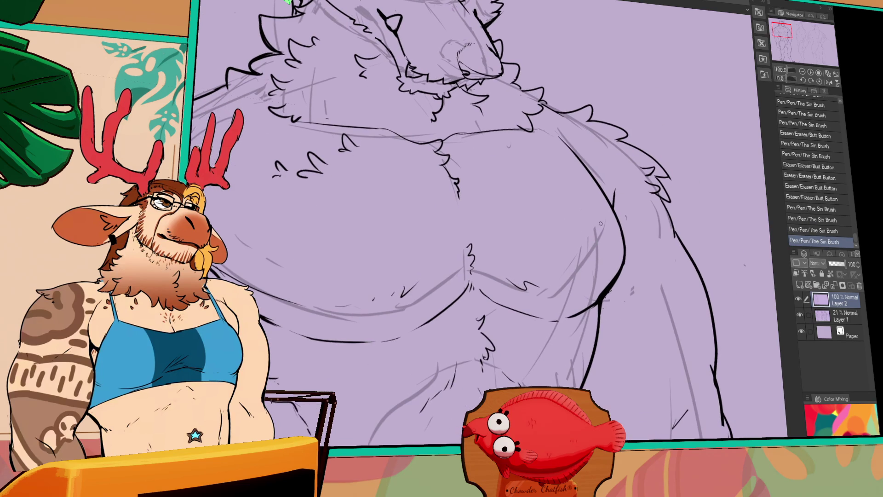
# - Clean up the shoulder line and add short fur strokes along it
pyautogui.moveTo(625, 201); pyautogui.dragTo(588, 241)
pyautogui.moveTo(525, 175); pyautogui.dragTo(533, 182)
pyautogui.moveTo(529, 177)
pyautogui.mouseDown()
pyautogui.moveTo(570, 216)
pyautogui.moveTo(543, 179)
pyautogui.moveTo(556, 198)
pyautogui.mouseUp()
pyautogui.moveTo(614, 309)
pyautogui.mouseDown()
pyautogui.moveTo(638, 251)
pyautogui.moveTo(657, 111)
pyautogui.mouseUp()
# - Refine the abdominal muscle lines with short strokes down the torso
pyautogui.moveTo(587, 216)
pyautogui.mouseDown()
pyautogui.moveTo(580, 256)
pyautogui.moveTo(579, 246)
pyautogui.mouseUp()
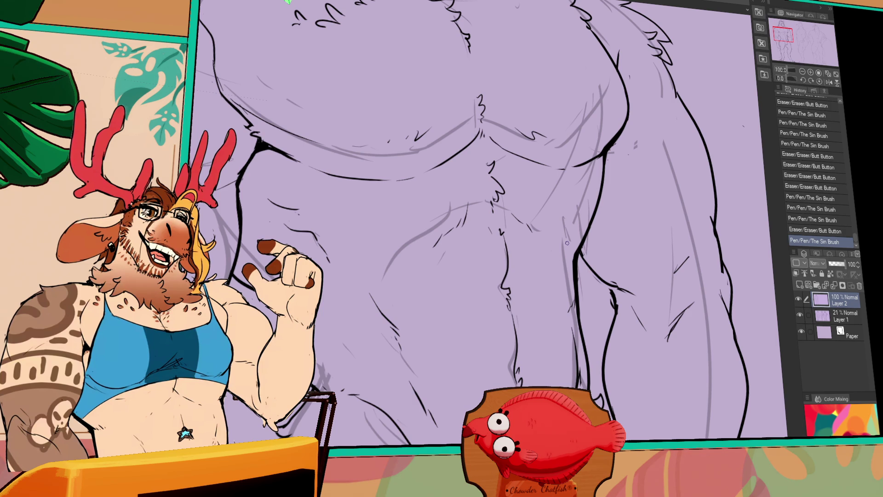
pyautogui.moveTo(656, 286); pyautogui.dragTo(587, 323)
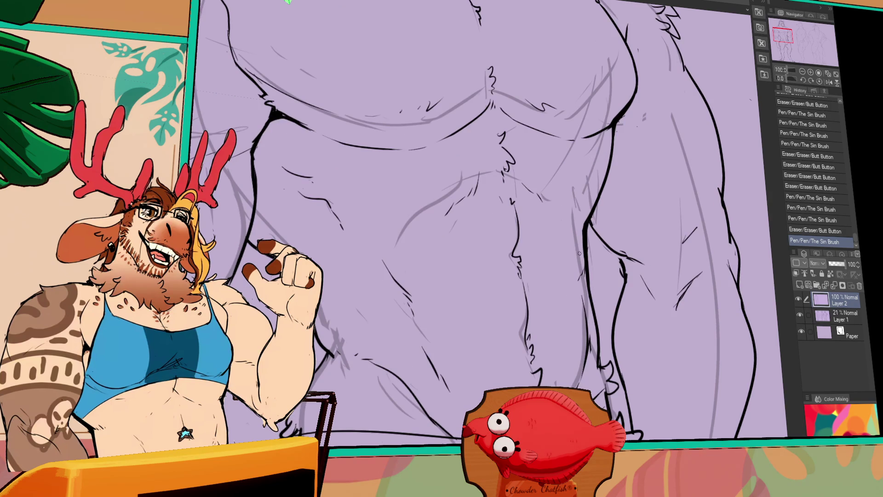
pyautogui.moveTo(578, 250)
pyautogui.mouseDown()
pyautogui.moveTo(577, 267)
pyautogui.moveTo(558, 207)
pyautogui.mouseUp()
pyautogui.moveTo(557, 205); pyautogui.dragTo(552, 191)
pyautogui.moveTo(379, 263); pyautogui.dragTo(479, 203)
pyautogui.moveTo(430, 234); pyautogui.dragTo(444, 225)
pyautogui.moveTo(432, 232)
pyautogui.mouseDown()
pyautogui.moveTo(448, 220)
pyautogui.moveTo(435, 177)
pyautogui.mouseUp()
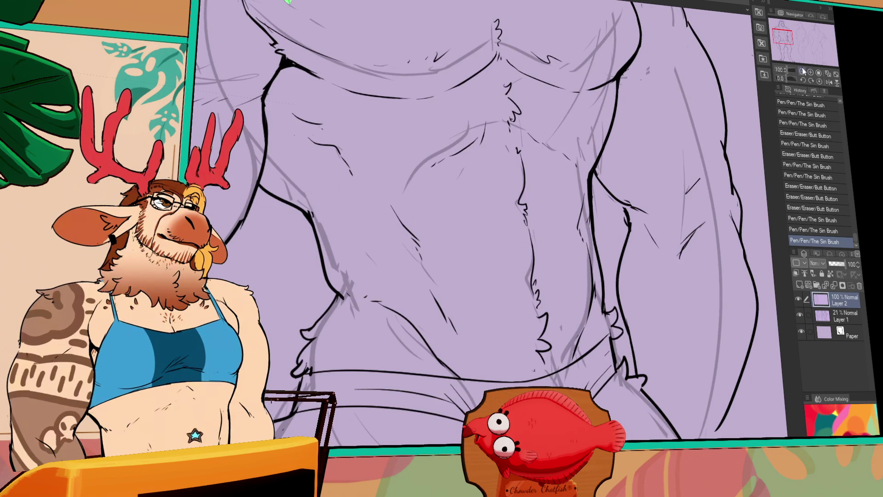
# - Zoom out to 66.7% and touch up lines near the waist and hip
pyautogui.click(803, 72)
pyautogui.moveTo(524, 258); pyautogui.dragTo(533, 269)
pyautogui.moveTo(564, 325); pyautogui.dragTo(550, 259)
pyautogui.moveTo(582, 341)
pyautogui.mouseDown()
pyautogui.moveTo(571, 270)
pyautogui.moveTo(552, 300)
pyautogui.moveTo(562, 329)
pyautogui.mouseUp()
pyautogui.moveTo(563, 303); pyautogui.dragTo(565, 323)
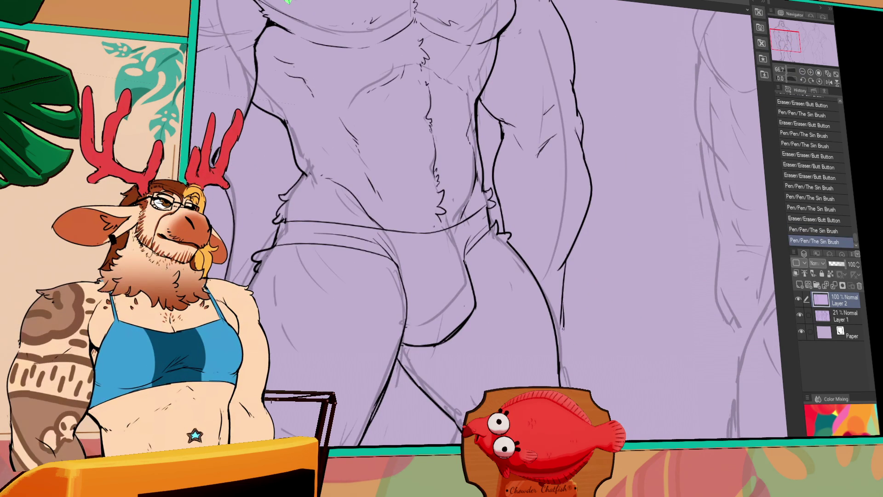
pyautogui.moveTo(533, 391); pyautogui.dragTo(532, 323)
pyautogui.hotkey('ctrl', 'z')
pyautogui.scroll(-1, 457, 296)
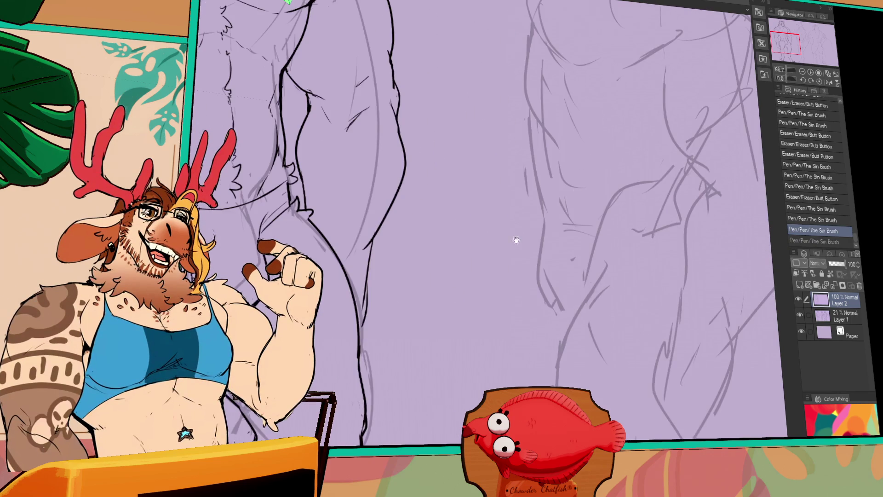
# - Bring the second wolf into view and ink the left edge of its torso
pyautogui.moveTo(457, 295)
pyautogui.mouseDown()
pyautogui.moveTo(650, 221)
pyautogui.moveTo(531, 349)
pyautogui.mouseUp()
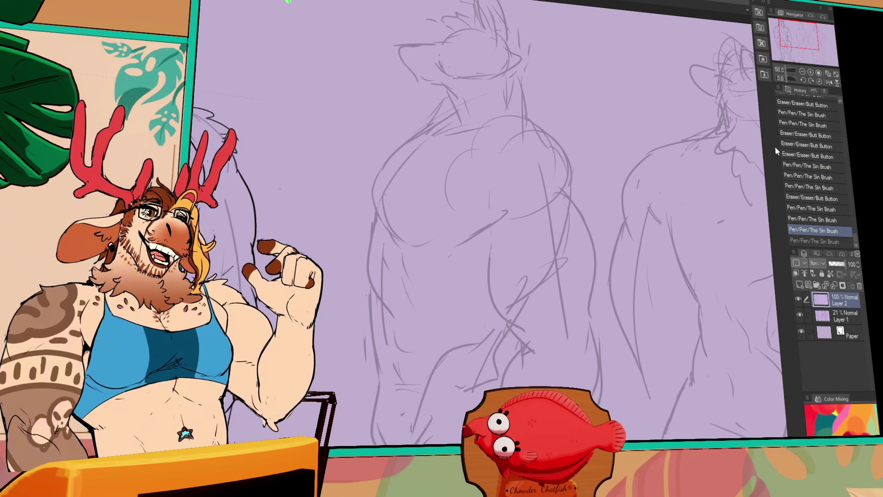
pyautogui.scroll(1, 538, 133)
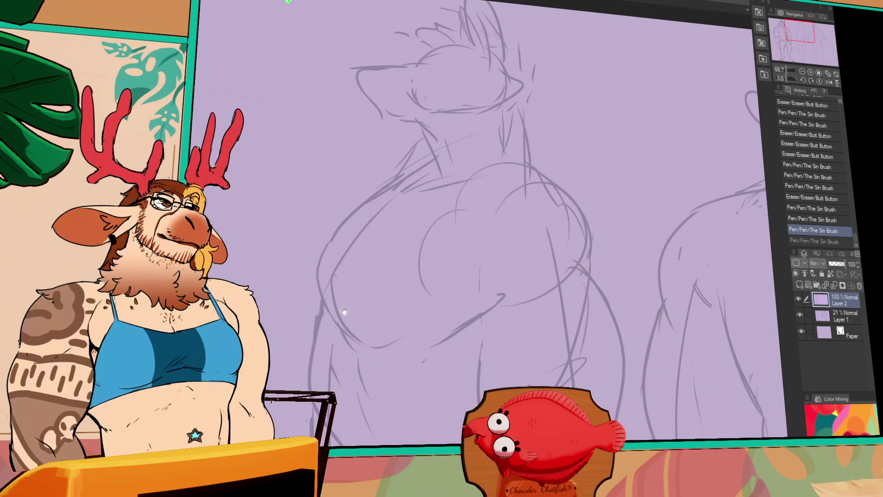
pyautogui.moveTo(341, 300); pyautogui.dragTo(354, 312)
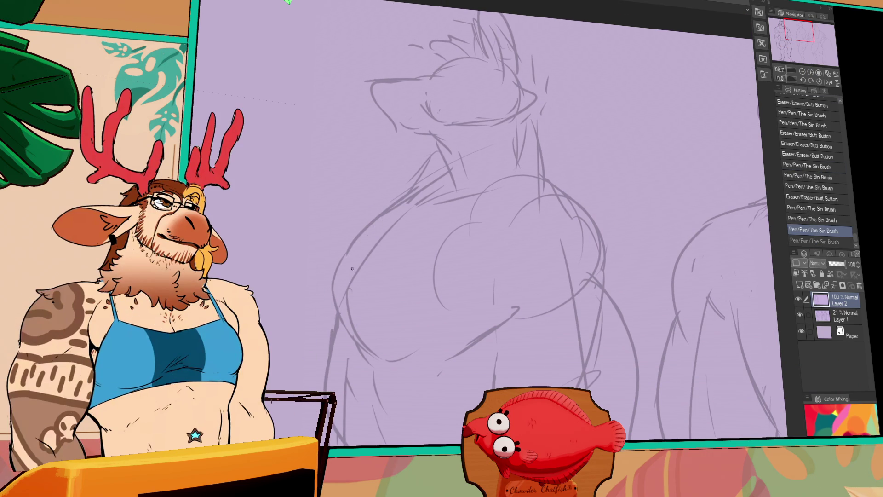
pyautogui.moveTo(383, 212)
pyautogui.mouseDown()
pyautogui.moveTo(328, 294)
pyautogui.moveTo(342, 331)
pyautogui.mouseUp()
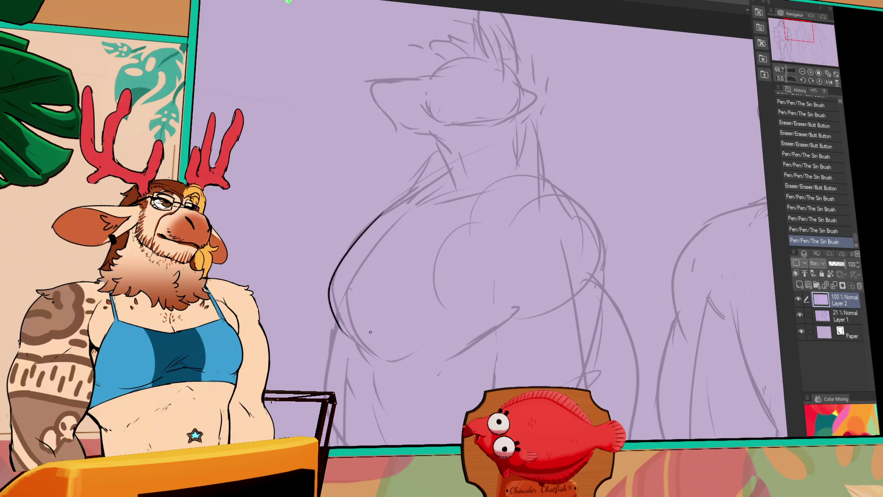
pyautogui.hotkey('ctrl', 'z')
# - Ink the lower torso line and extend the chest curve up toward the neck
pyautogui.hotkey('ctrl', 'z')
pyautogui.moveTo(419, 186)
pyautogui.mouseDown()
pyautogui.moveTo(331, 299)
pyautogui.moveTo(368, 335)
pyautogui.mouseUp()
pyautogui.moveTo(390, 334)
pyautogui.mouseDown()
pyautogui.moveTo(404, 332)
pyautogui.moveTo(341, 333)
pyautogui.moveTo(368, 334)
pyautogui.mouseUp()
pyautogui.scroll(-1, 446, 296)
pyautogui.moveTo(370, 334)
pyautogui.mouseDown()
pyautogui.moveTo(420, 326)
pyautogui.moveTo(405, 328)
pyautogui.mouseUp()
pyautogui.moveTo(411, 328); pyautogui.dragTo(441, 313)
pyautogui.moveTo(442, 313); pyautogui.dragTo(458, 306)
pyautogui.moveTo(416, 329); pyautogui.dragTo(460, 298)
pyautogui.moveTo(391, 195)
pyautogui.mouseDown()
pyautogui.moveTo(433, 184)
pyautogui.moveTo(383, 197)
pyautogui.moveTo(448, 161)
pyautogui.moveTo(520, 161)
pyautogui.mouseUp()
pyautogui.moveTo(522, 144); pyautogui.dragTo(571, 196)
pyautogui.hotkey('ctrl', 'z')
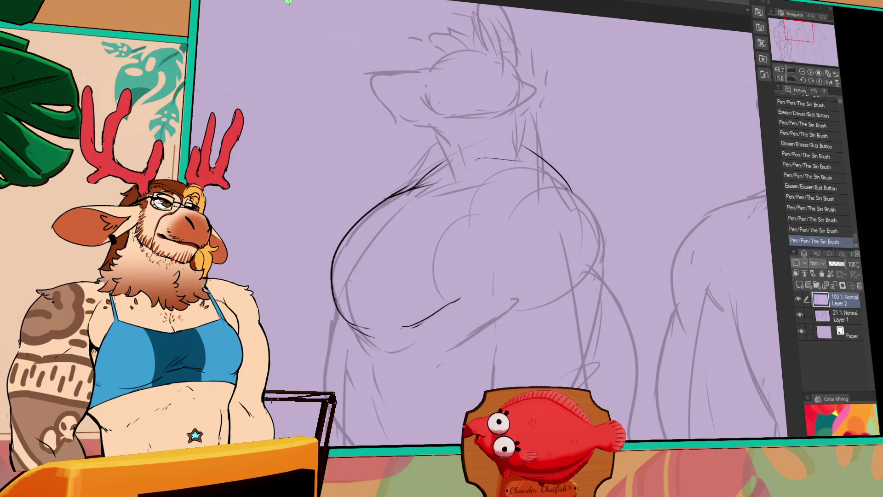
# - Redraw the neck line, trim the chest stroke tip and ink a long arc across the chest
pyautogui.moveTo(507, 132); pyautogui.dragTo(518, 144)
pyautogui.moveTo(520, 152); pyautogui.dragTo(532, 164)
pyautogui.moveTo(522, 144); pyautogui.dragTo(572, 193)
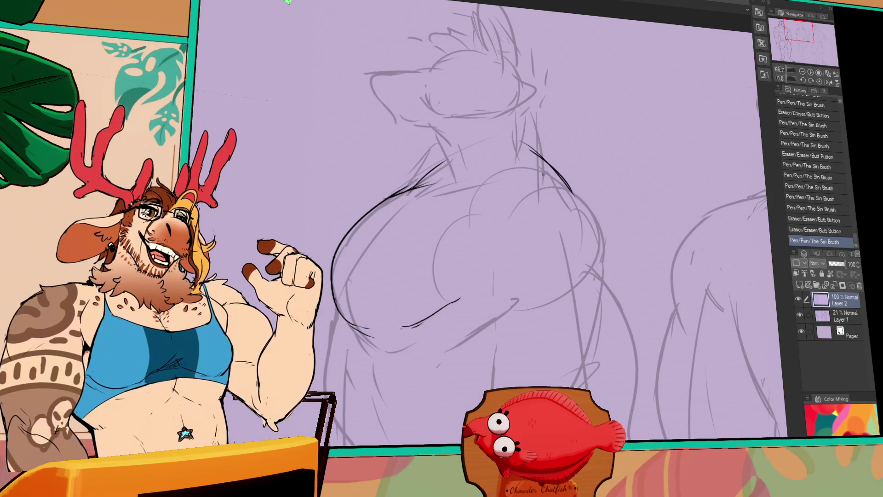
pyautogui.moveTo(637, 193); pyautogui.dragTo(614, 251)
pyautogui.moveTo(414, 230); pyautogui.dragTo(426, 223)
pyautogui.moveTo(420, 227); pyautogui.dragTo(424, 227)
pyautogui.hotkey('ctrl', 'z')
pyautogui.moveTo(467, 267); pyautogui.dragTo(567, 278)
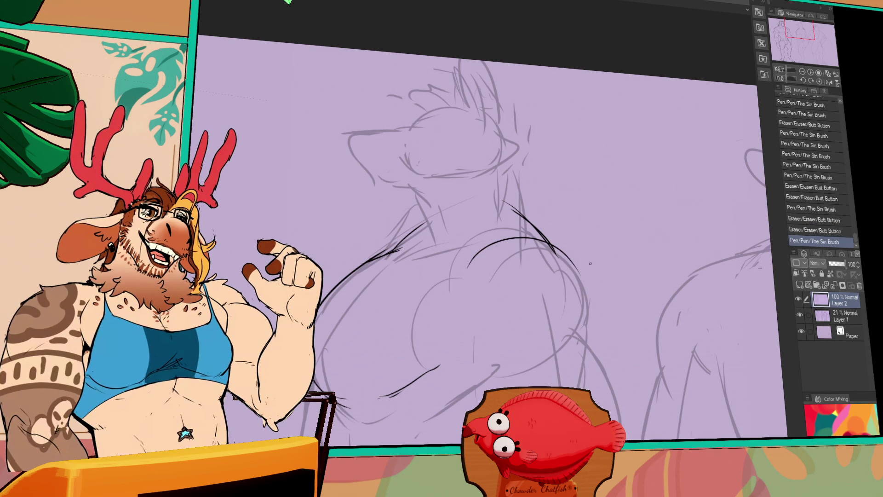